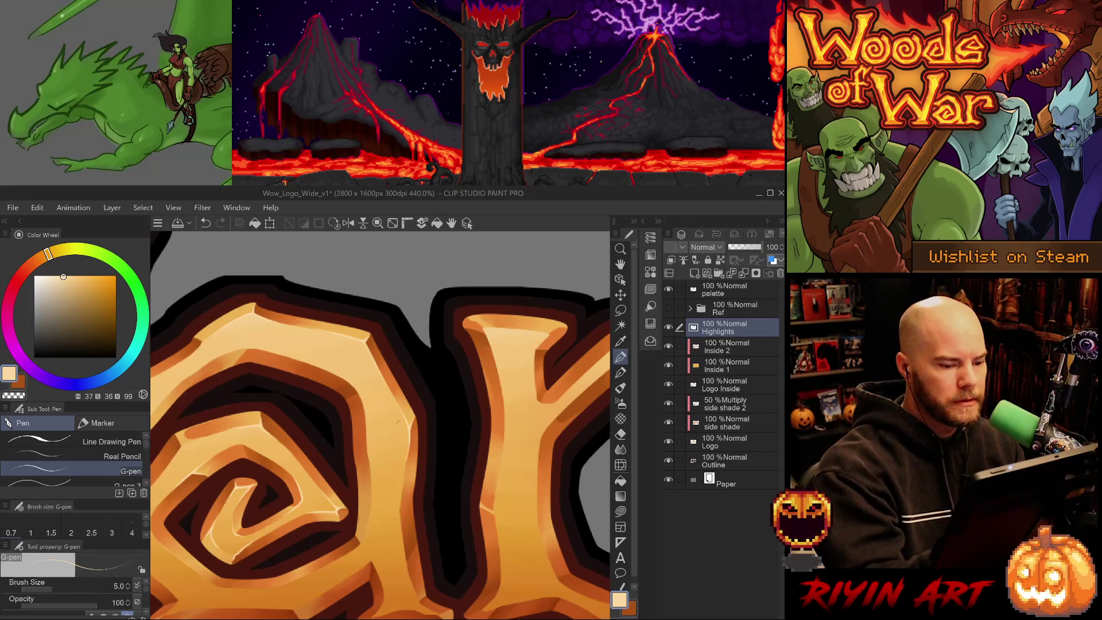
# Step: Return to the 5.0 pen brush and bring the 'ar' letters into view
pyautogui.scroll(-5, 409, 427)
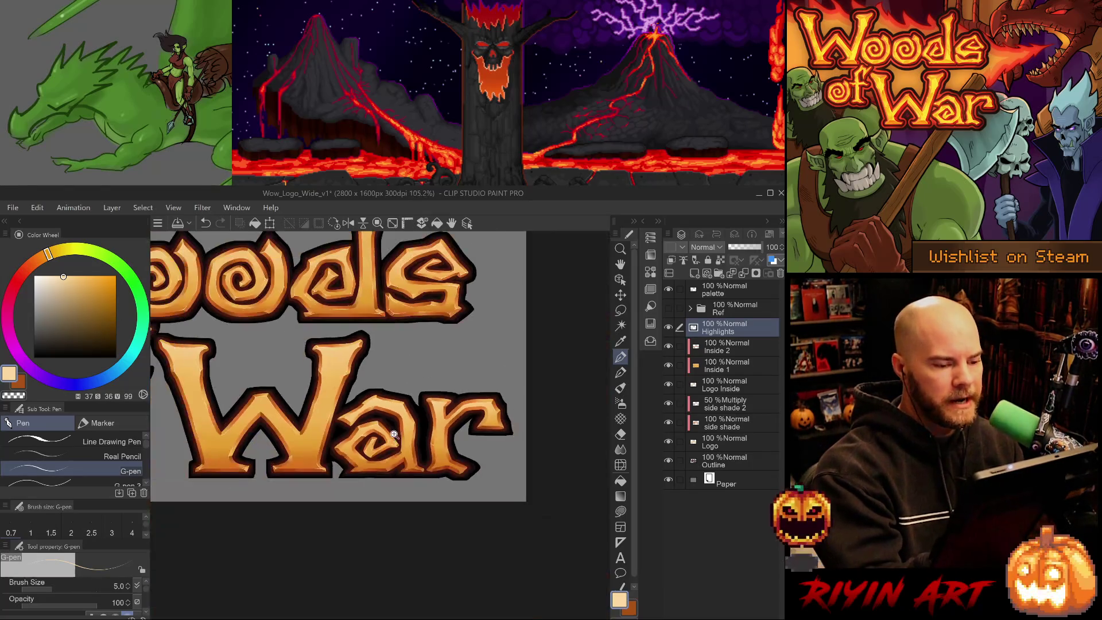
pyautogui.click(127, 482)
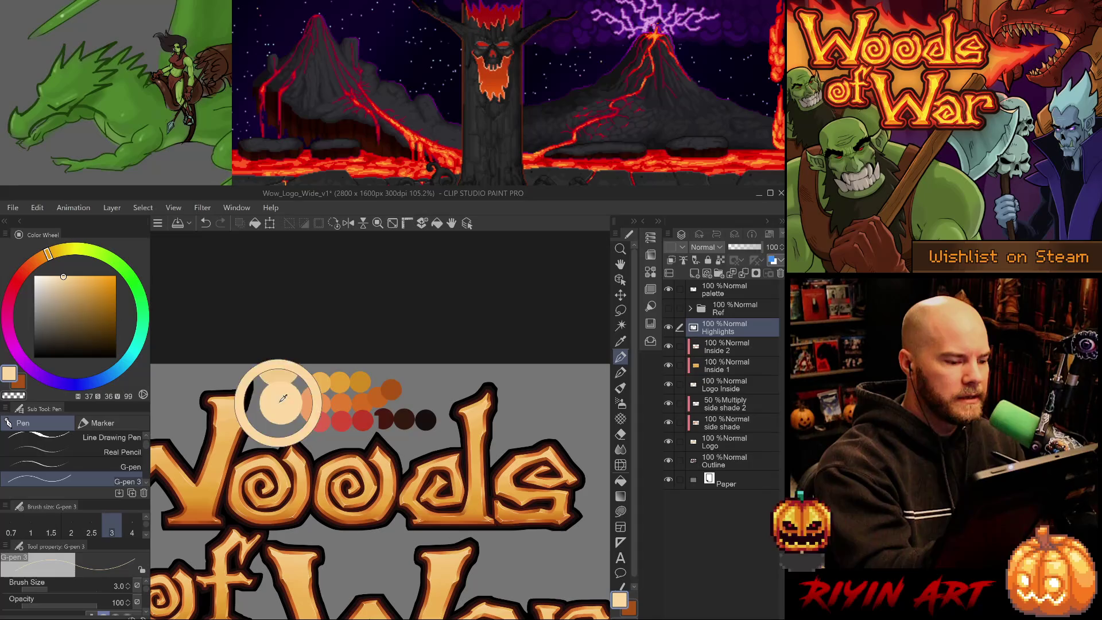
pyautogui.scroll(-5, 439, 458)
pyautogui.scroll(10, 476, 545)
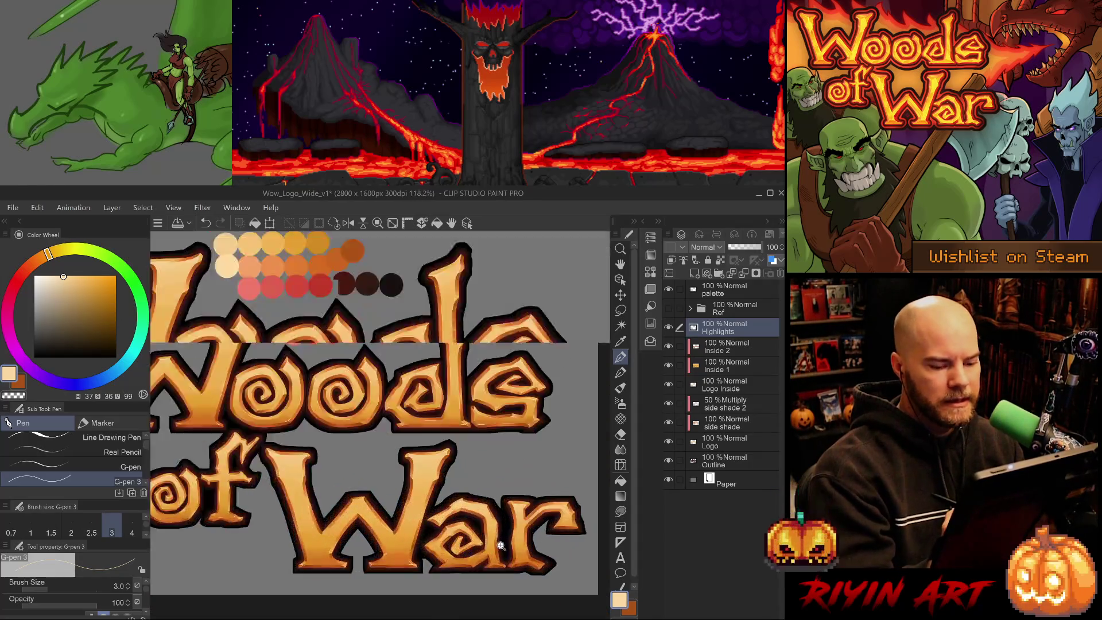
pyautogui.moveTo(510, 566); pyautogui.dragTo(352, 518)
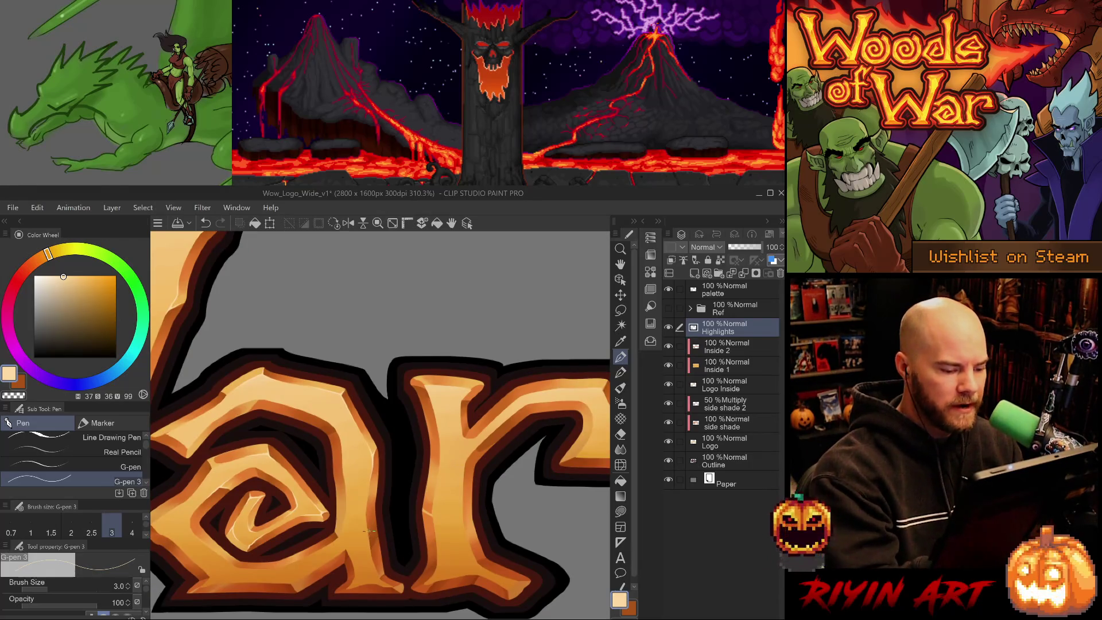
pyautogui.press(',')
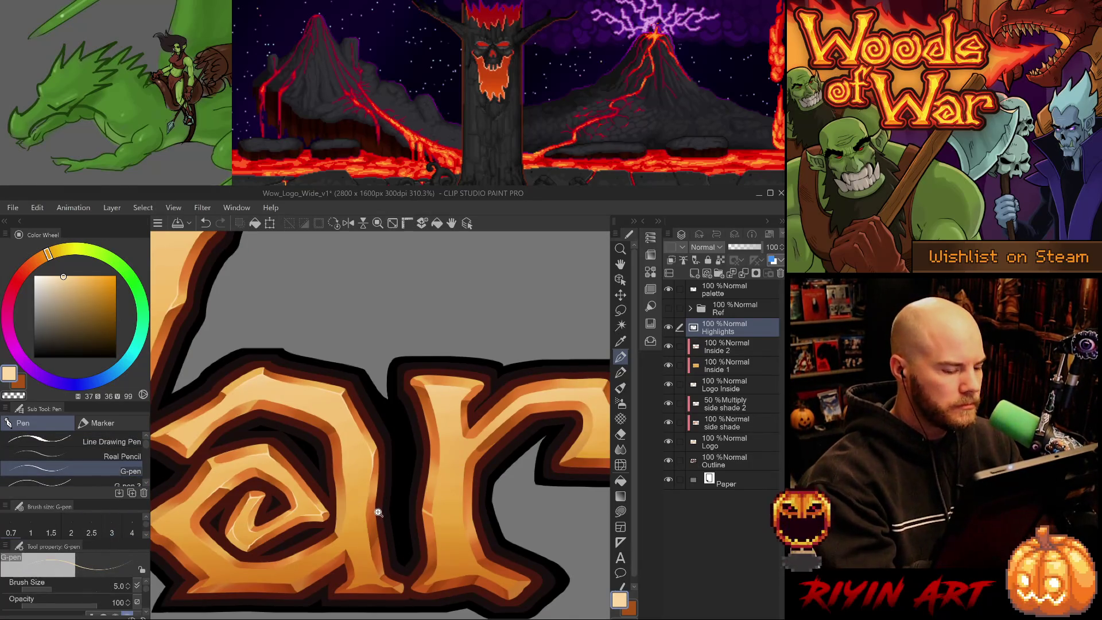
pyautogui.scroll(2, 379, 512)
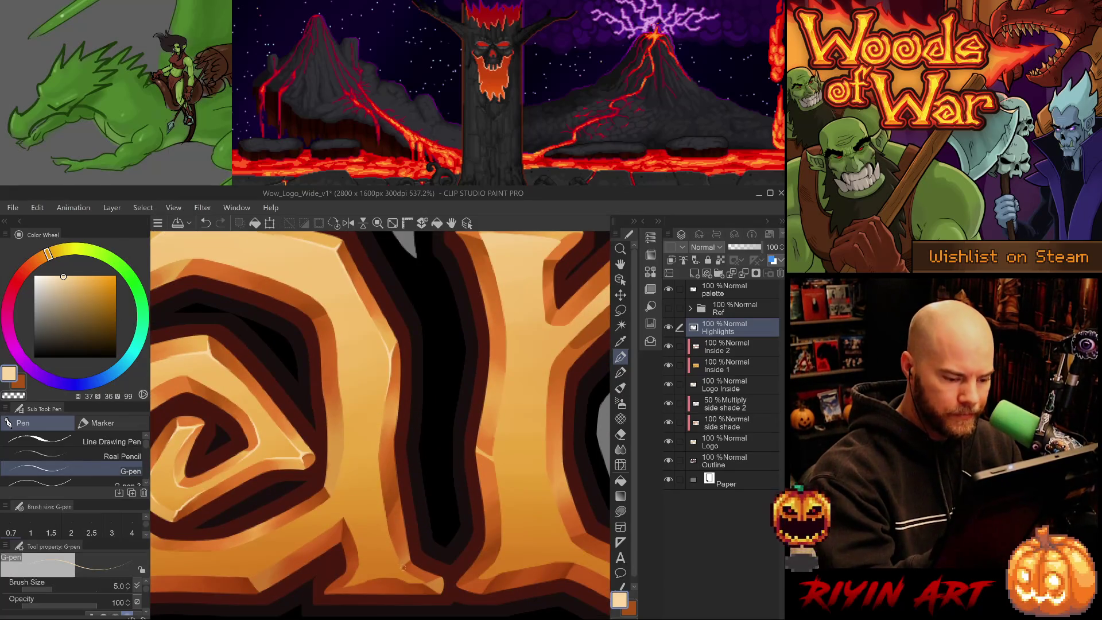
# Step: Paint a thin highlight line up the bevel of the 'a', redoing the first attempt
pyautogui.moveTo(402, 570); pyautogui.dragTo(385, 521)
pyautogui.hotkey('ctrl', 'z')
pyautogui.hotkey('ctrl', 'z')
pyautogui.moveTo(402, 568); pyautogui.dragTo(385, 516)
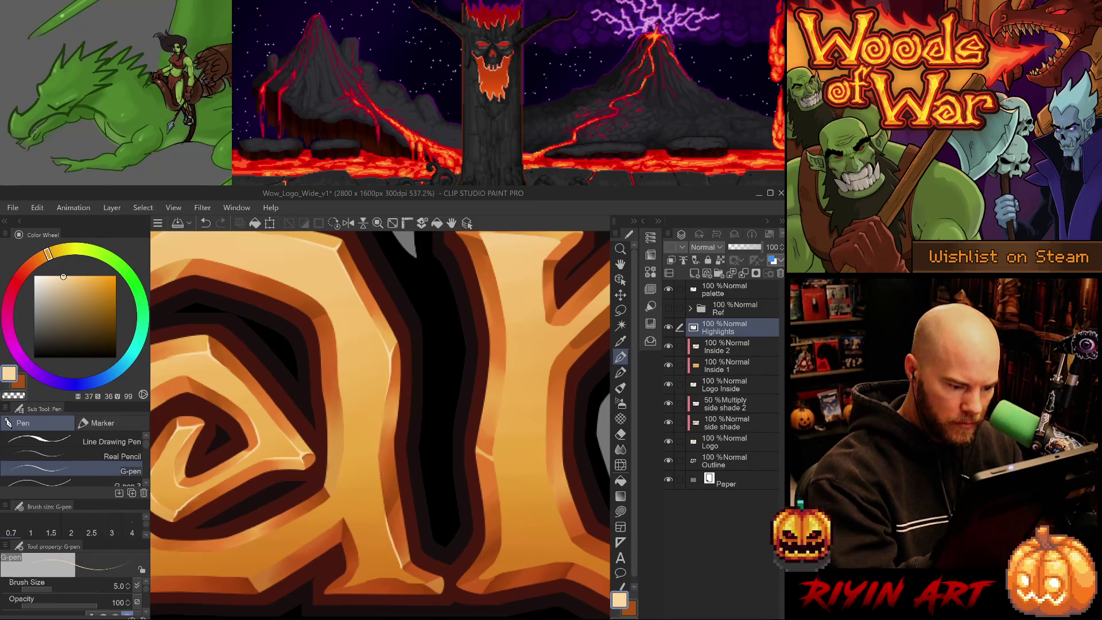
pyautogui.press('e')
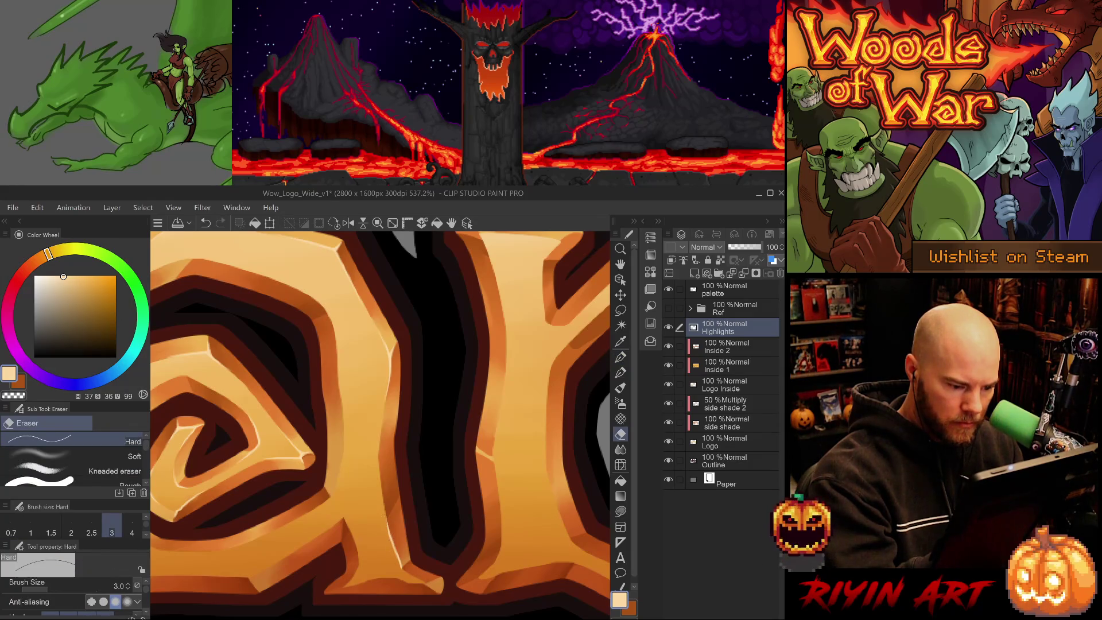
pyautogui.press('p')
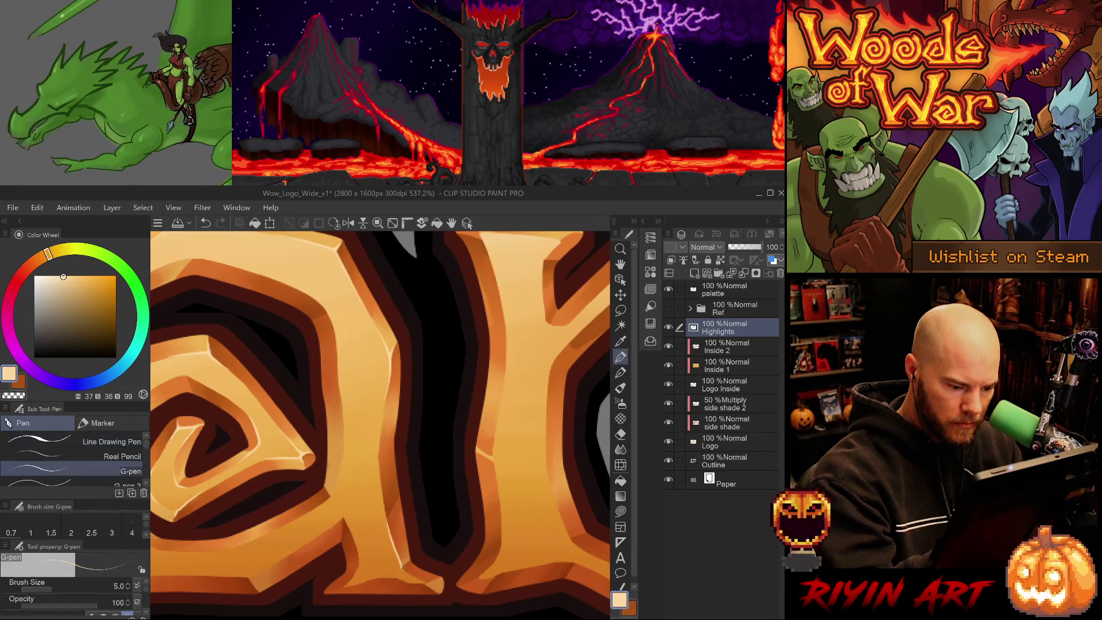
pyautogui.press('e')
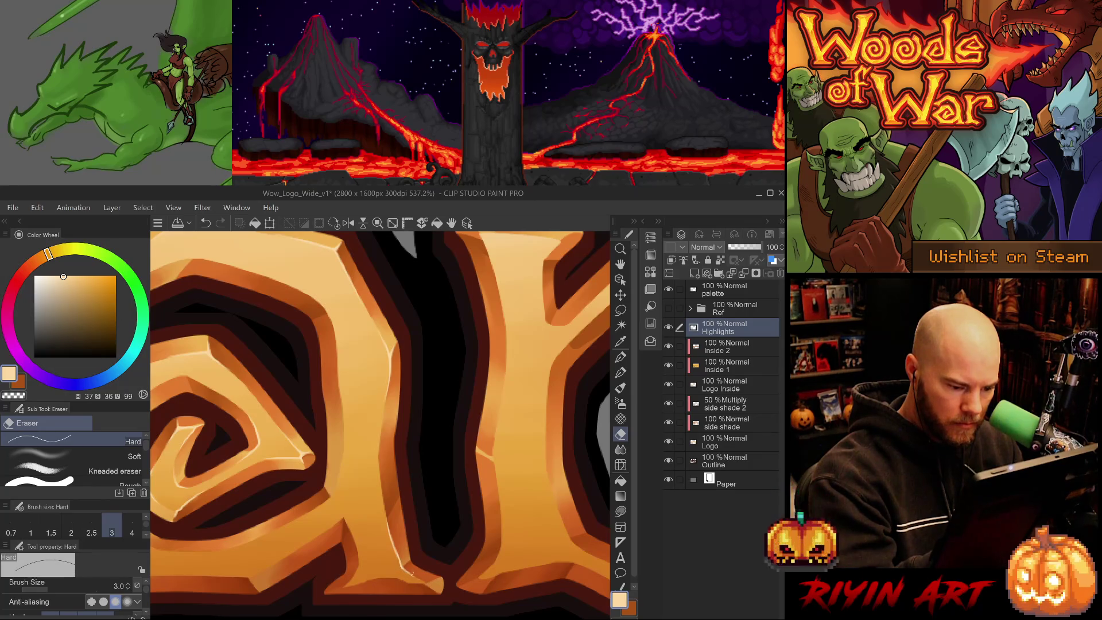
pyautogui.press('p')
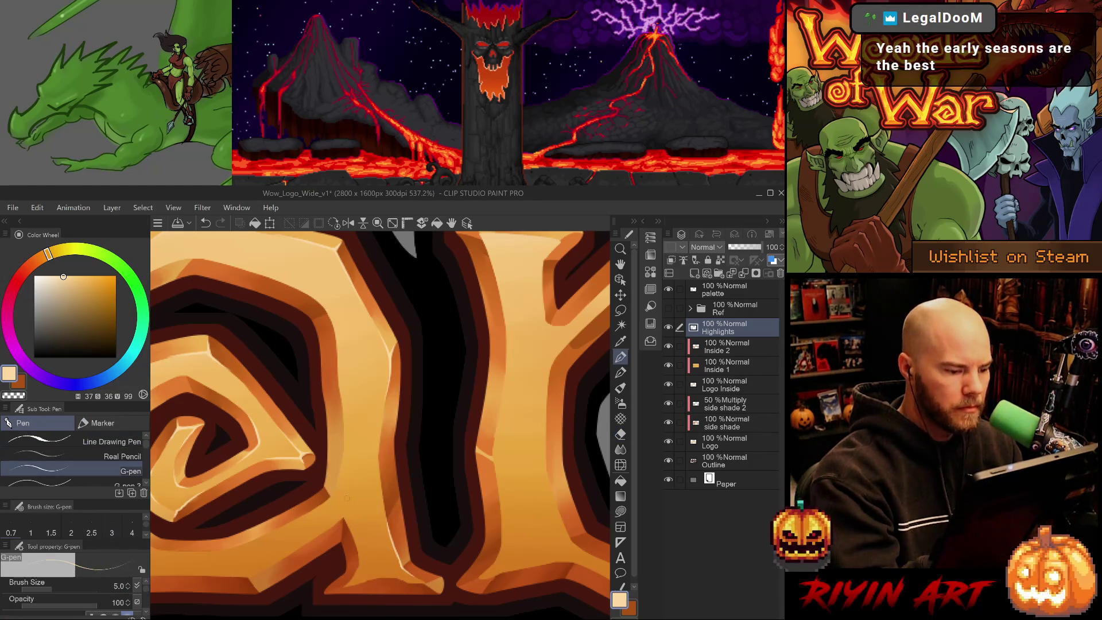
# Step: Pan around the 'a' spiral and undo a stray small stroke
pyautogui.moveTo(354, 511); pyautogui.dragTo(417, 516)
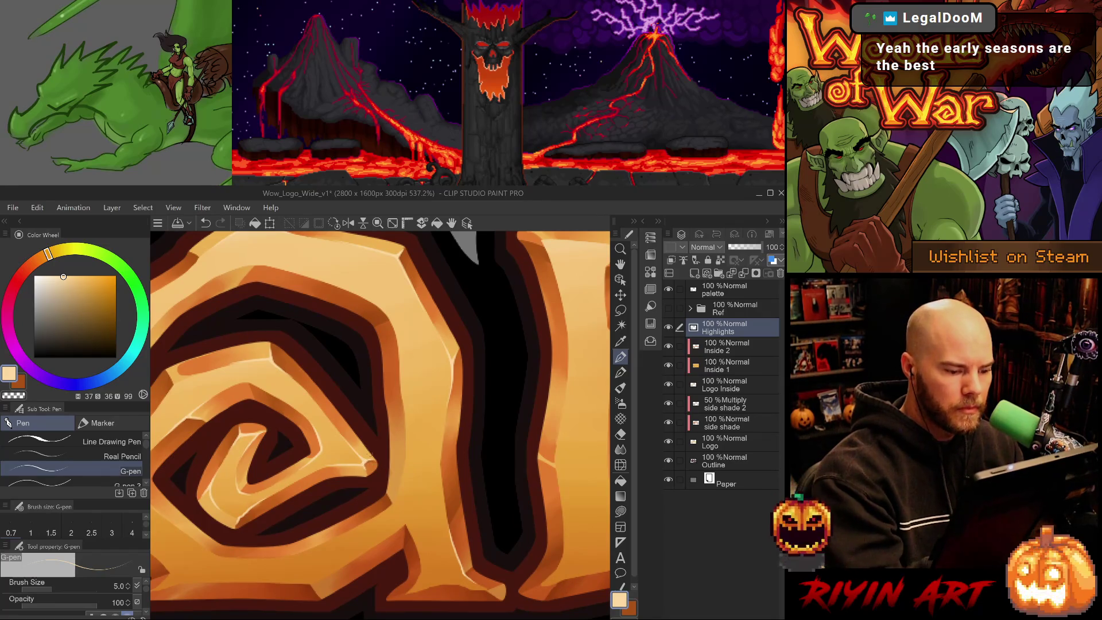
pyautogui.moveTo(384, 513); pyautogui.dragTo(398, 497)
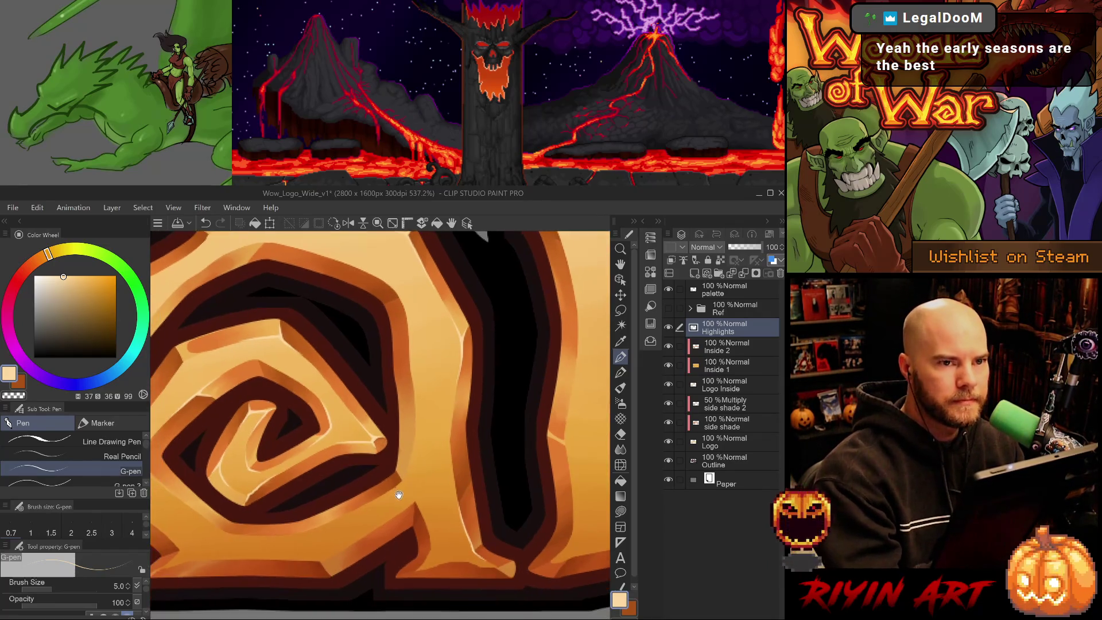
pyautogui.moveTo(472, 488); pyautogui.dragTo(448, 505)
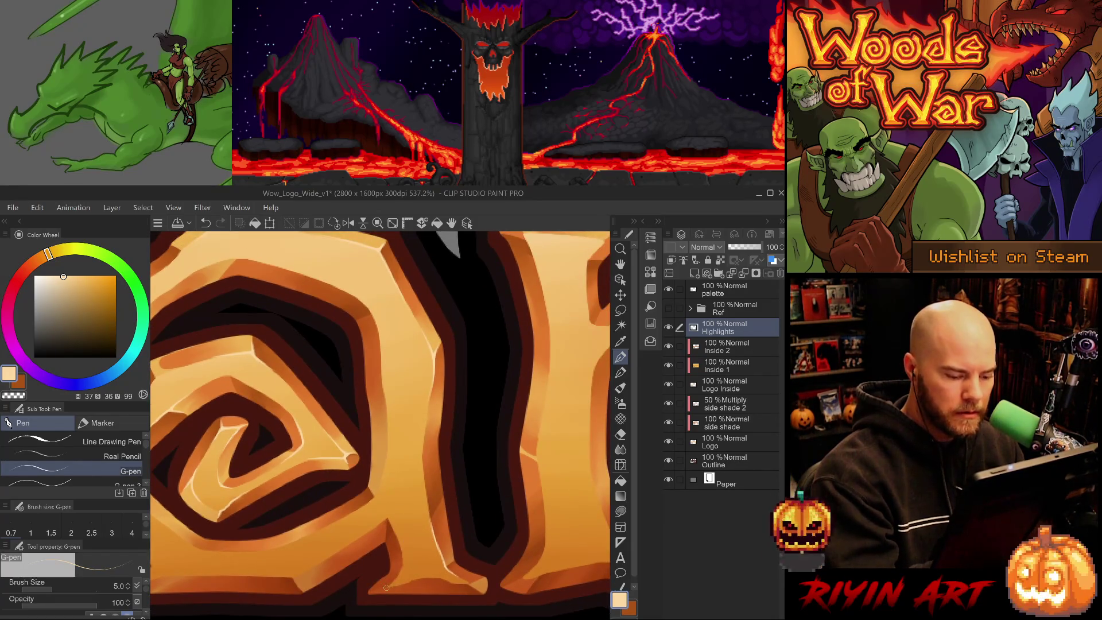
pyautogui.hotkey('ctrl', 'z')
pyautogui.hotkey('ctrl', 'y')
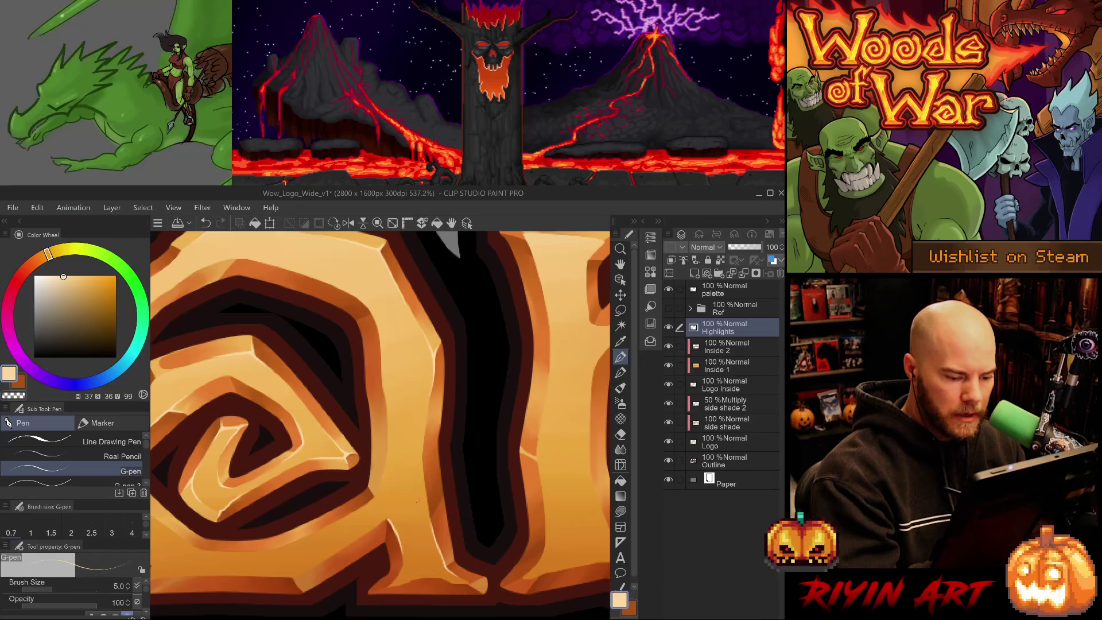
pyautogui.hotkey('ctrl', 'z')
pyautogui.moveTo(450, 524)
pyautogui.mouseDown()
pyautogui.moveTo(406, 474)
pyautogui.moveTo(413, 482)
pyautogui.moveTo(306, 489)
pyautogui.moveTo(287, 560)
pyautogui.mouseUp()
pyautogui.scroll(3, 306, 490)
# Step: Paint a highlight on the left bevel and erase part of its bright end
pyautogui.moveTo(279, 495); pyautogui.dragTo(286, 529)
pyautogui.hotkey('ctrl', 'z')
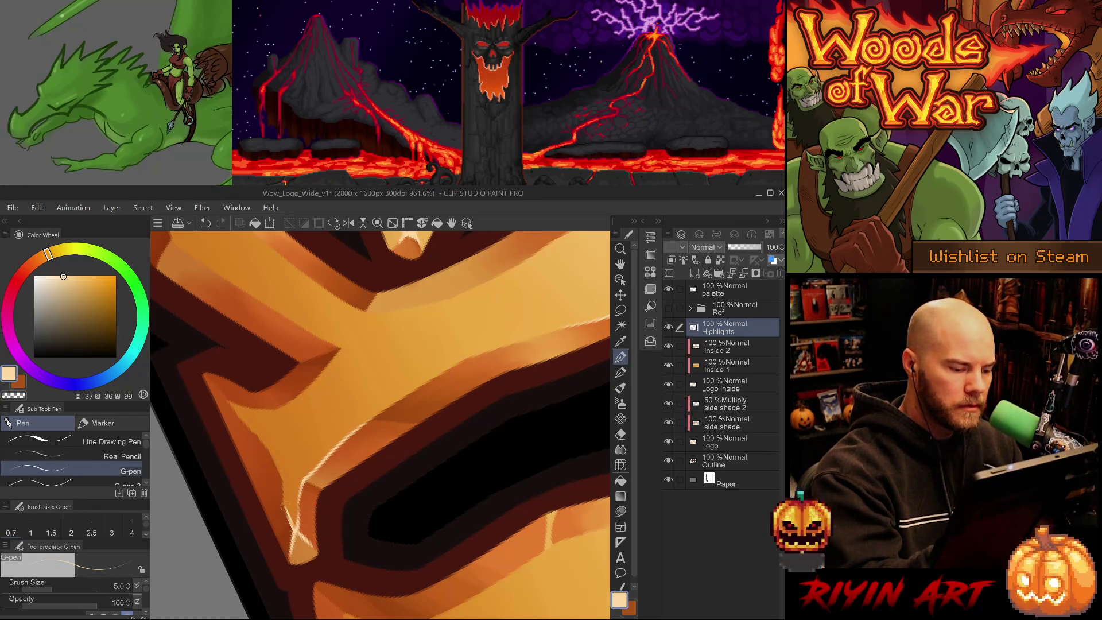
pyautogui.press('e')
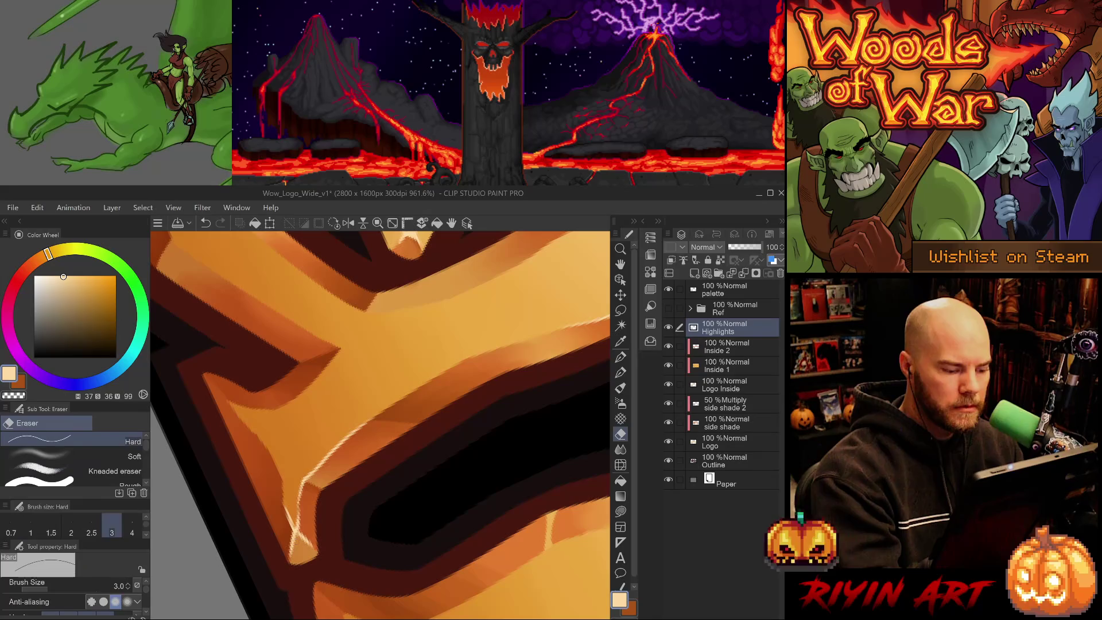
pyautogui.moveTo(292, 538); pyautogui.dragTo(295, 552)
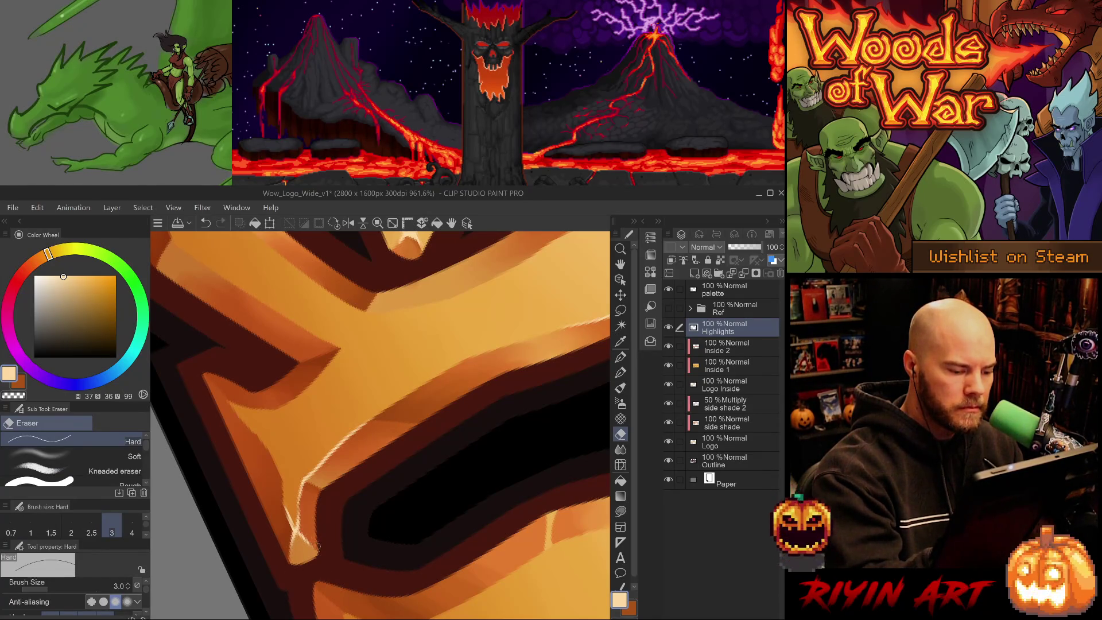
pyautogui.press('p')
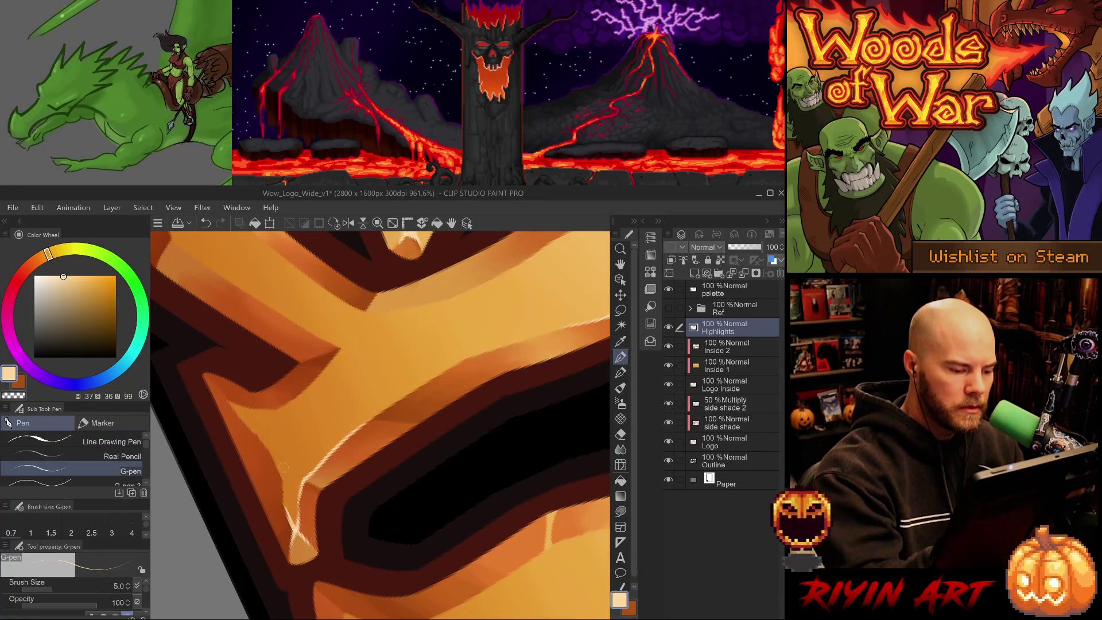
# Step: Rotate the view so the letter stands upright and zoom out
pyautogui.moveTo(283, 466); pyautogui.dragTo(516, 377)
pyautogui.moveTo(496, 509); pyautogui.dragTo(389, 568)
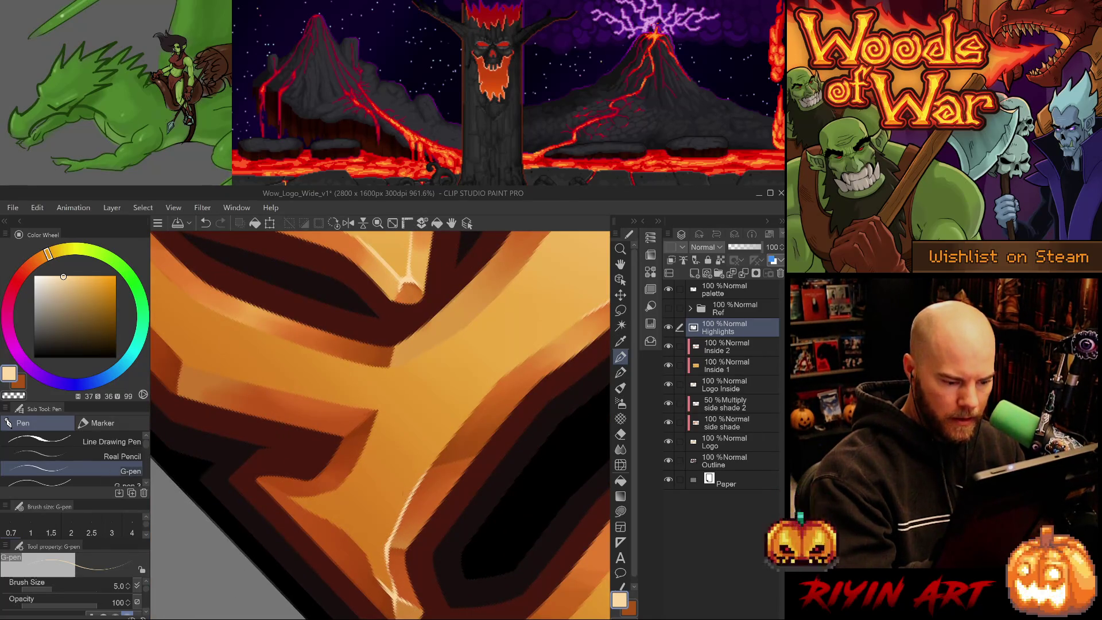
pyautogui.moveTo(385, 510); pyautogui.dragTo(393, 535)
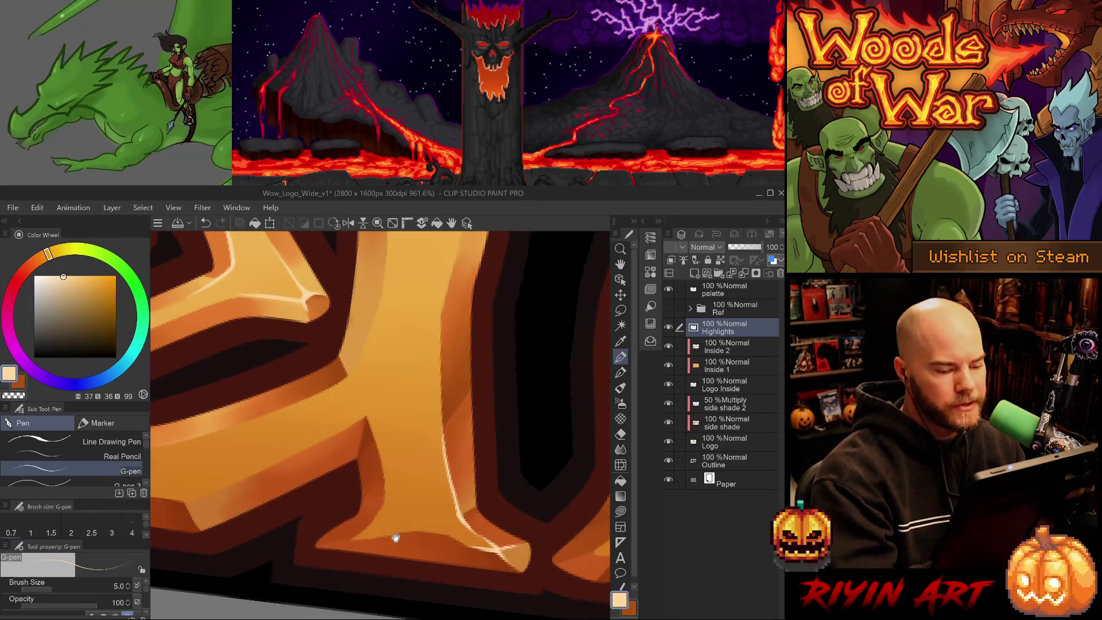
pyautogui.scroll(-5, 450, 505)
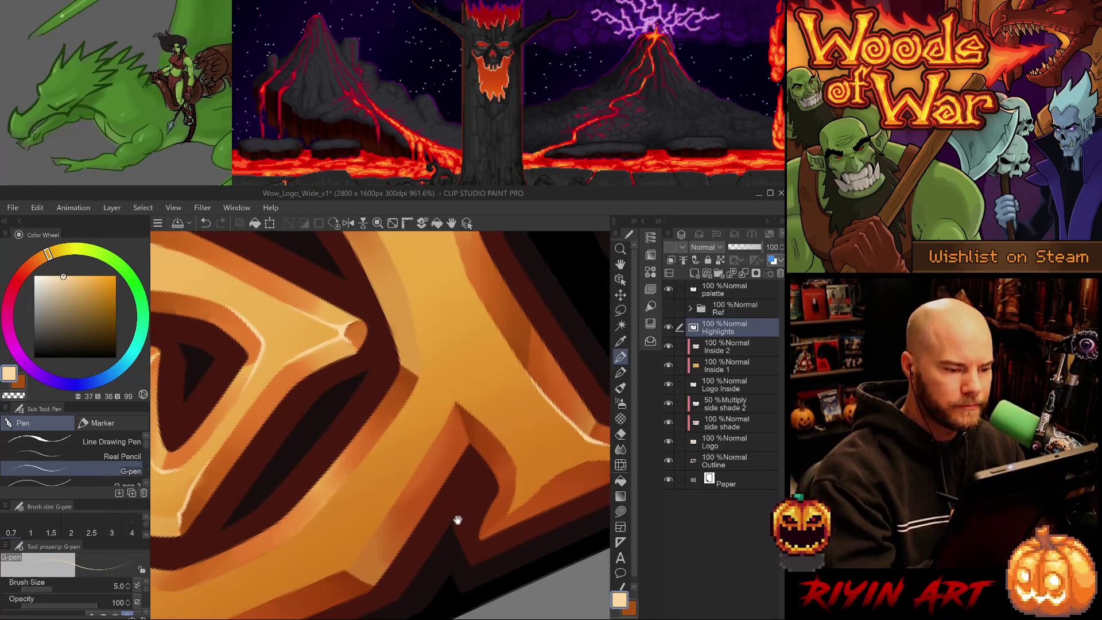
pyautogui.scroll(-1, 447, 529)
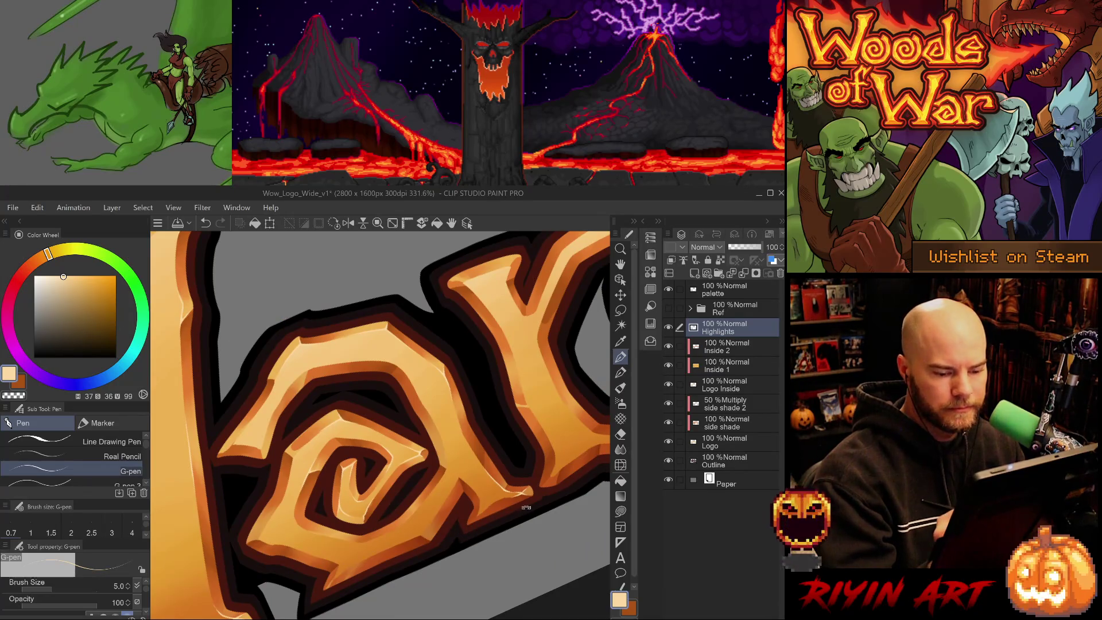
# Step: Select the standard 5.0 pen brush and try a short bevel highlight, then undo it
pyautogui.scroll(5, 523, 495)
pyautogui.press('e')
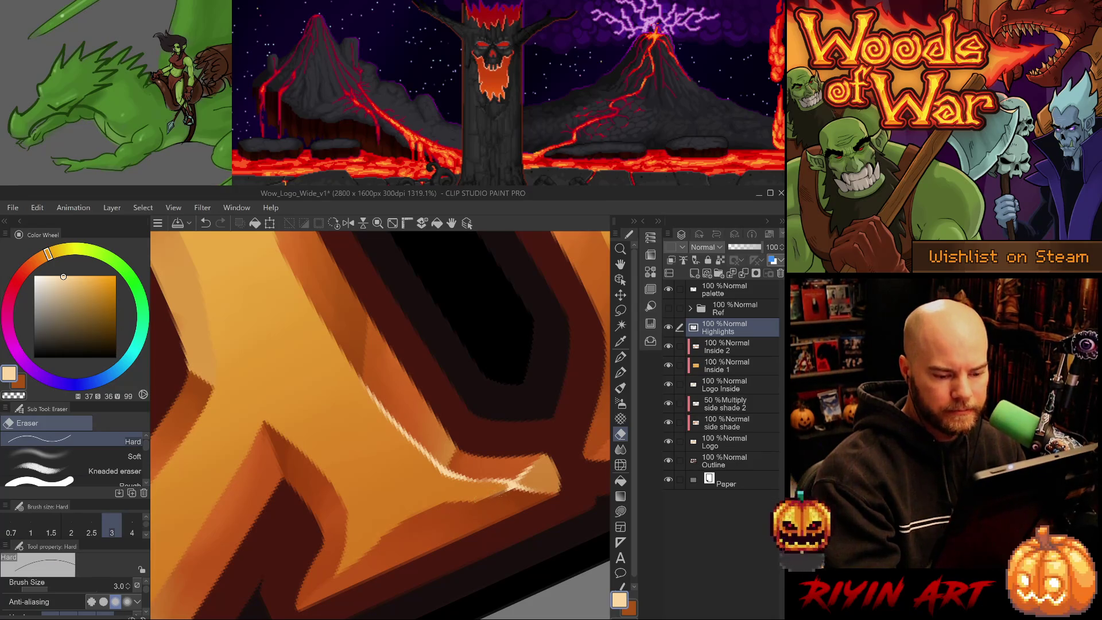
pyautogui.press('p')
pyautogui.press('.')
pyautogui.press('.')
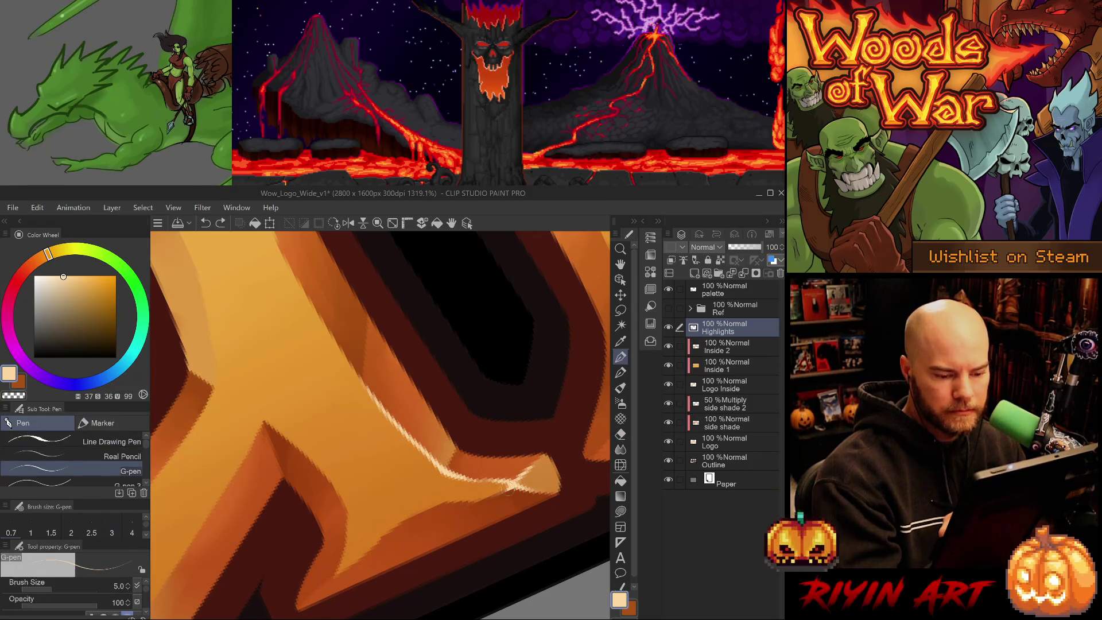
pyautogui.press('e')
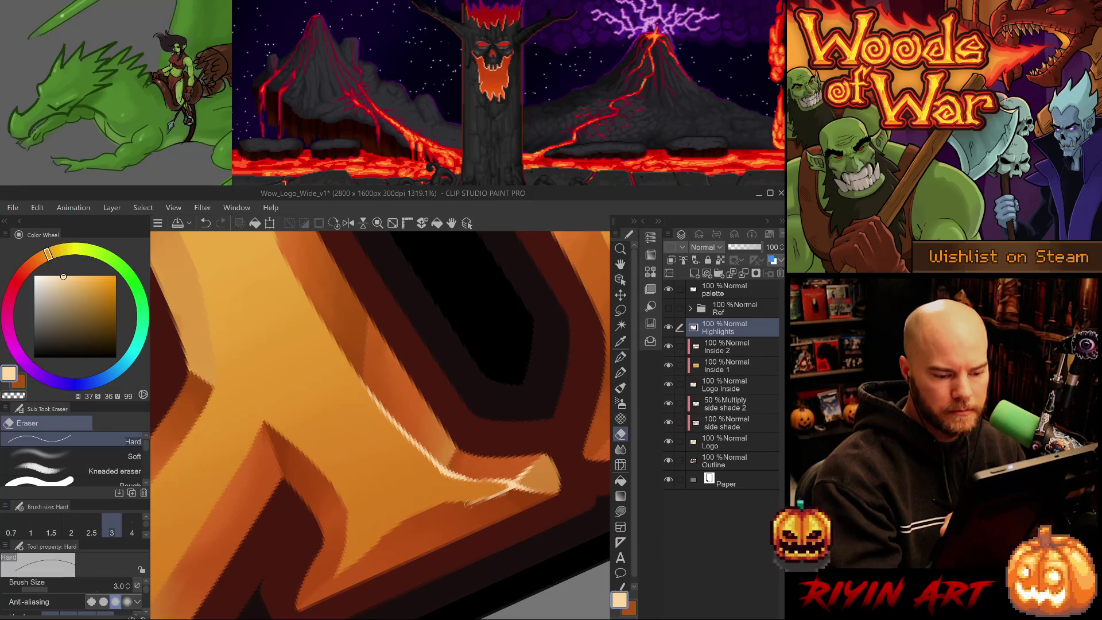
pyautogui.press('p')
pyautogui.moveTo(506, 492); pyautogui.dragTo(464, 509)
pyautogui.hotkey('ctrl', 'z')
pyautogui.hotkey('ctrl', 'z')
pyautogui.hotkey('ctrl', 'z')
# Step: Paint a new highlight along the bevel, rotate the view about 90 degrees, and save
pyautogui.moveTo(557, 431)
pyautogui.mouseDown()
pyautogui.moveTo(545, 423)
pyautogui.moveTo(494, 475)
pyautogui.moveTo(458, 407)
pyautogui.moveTo(457, 428)
pyautogui.moveTo(467, 398)
pyautogui.mouseUp()
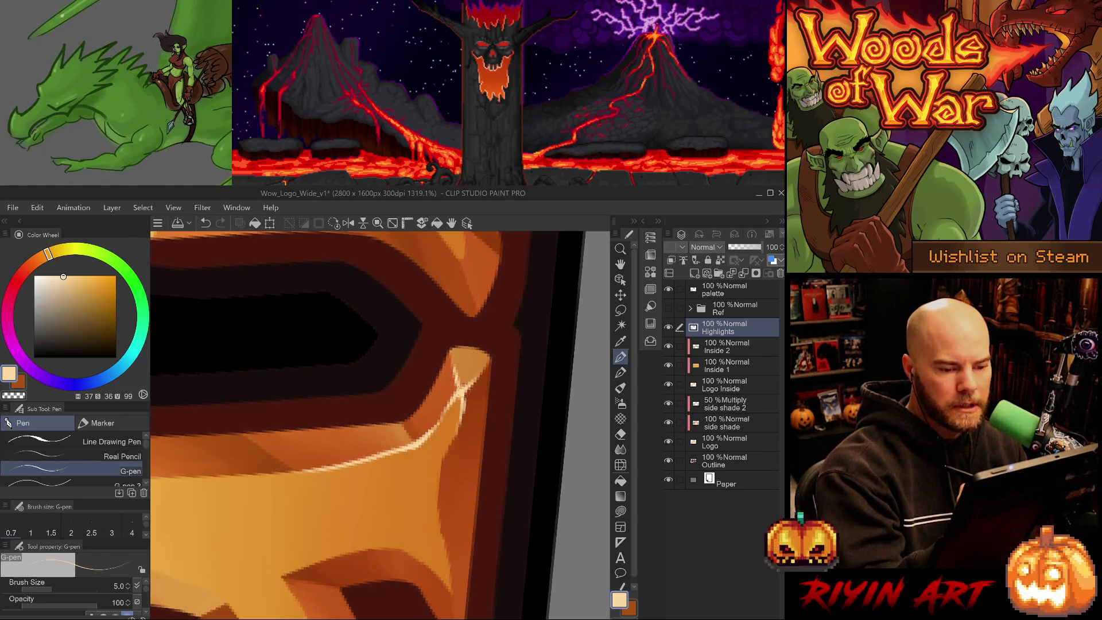
pyautogui.hotkey('ctrl', 'z')
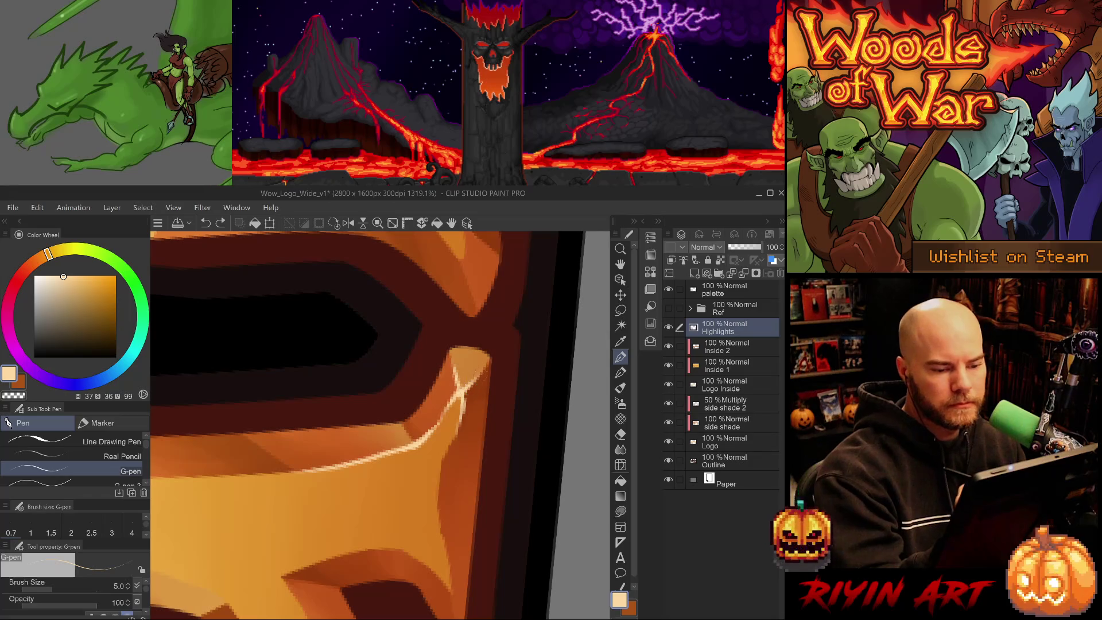
pyautogui.moveTo(485, 359); pyautogui.dragTo(492, 348)
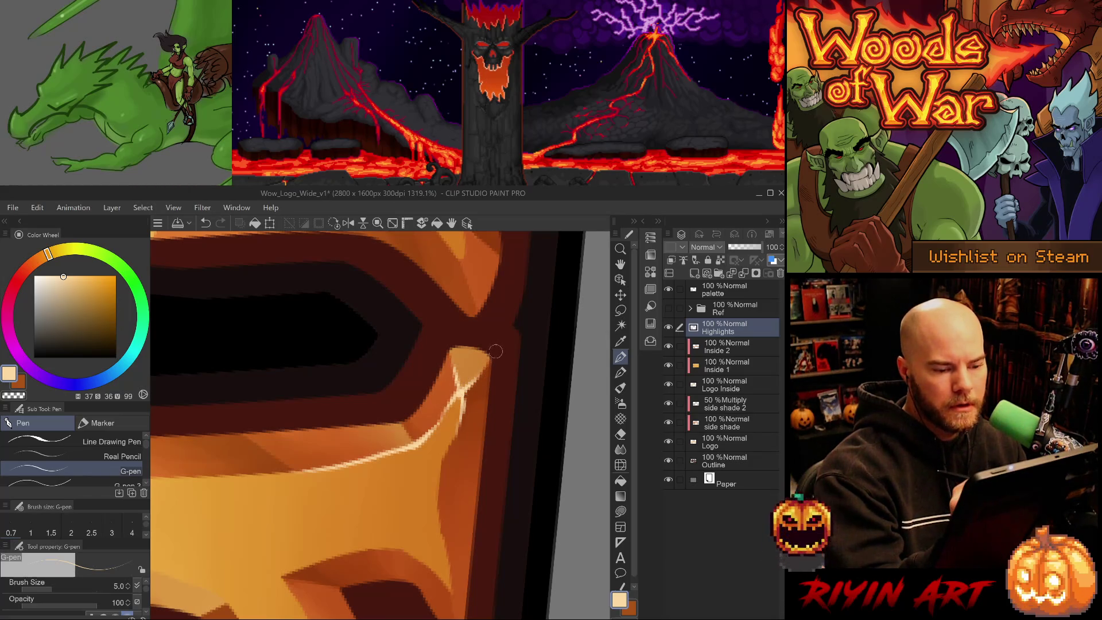
pyautogui.moveTo(492, 455)
pyautogui.mouseDown()
pyautogui.moveTo(401, 556)
pyautogui.moveTo(355, 466)
pyautogui.mouseUp()
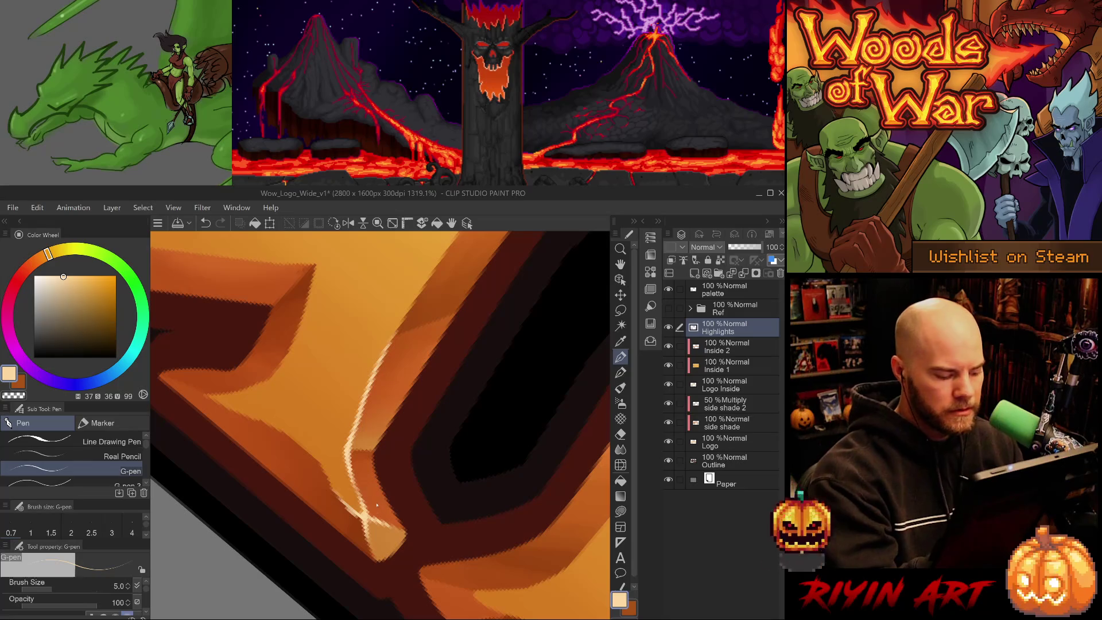
pyautogui.hotkey('ctrl', 's')
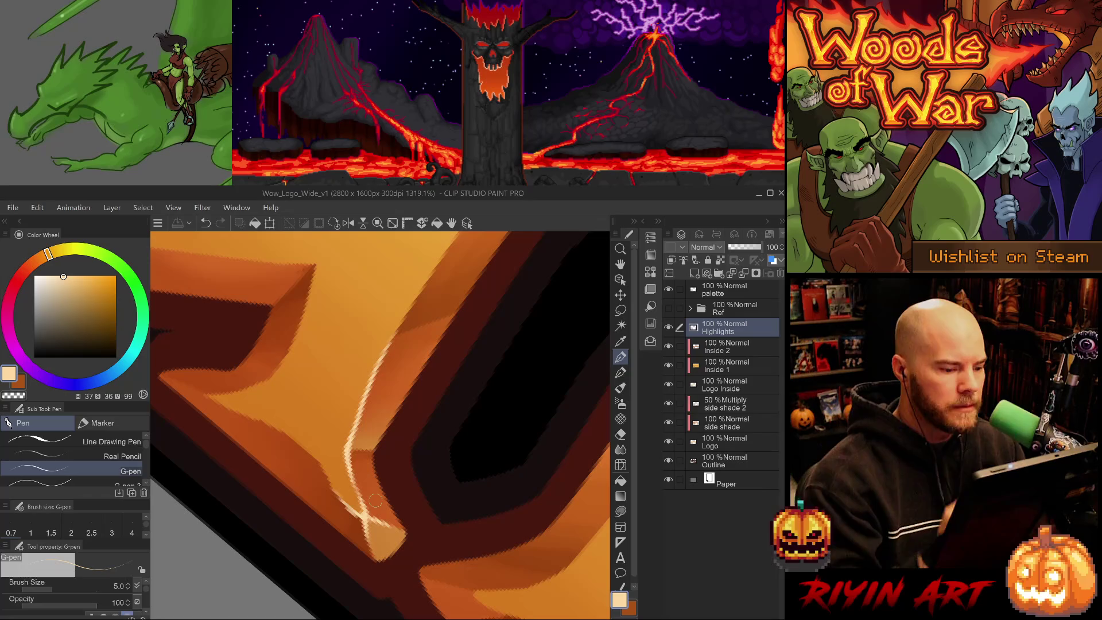
# Step: Erase the upper and lower ends of the white highlight line to shorten it
pyautogui.press('e')
pyautogui.moveTo(350, 450); pyautogui.dragTo(352, 465)
pyautogui.moveTo(367, 395); pyautogui.dragTo(394, 341)
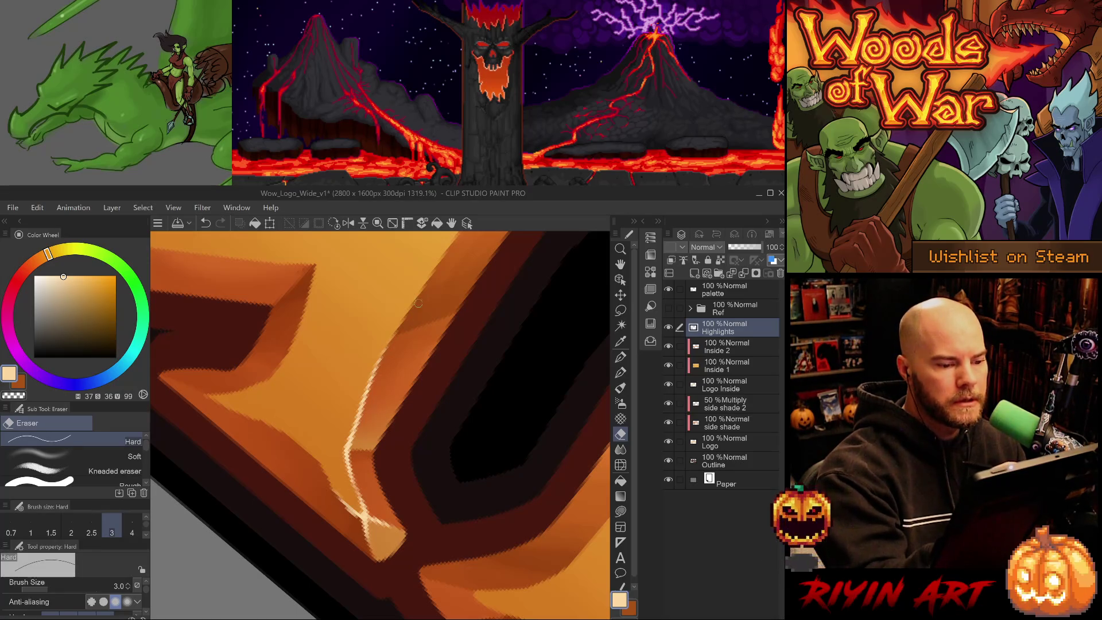
pyautogui.moveTo(344, 505)
pyautogui.mouseDown()
pyautogui.moveTo(358, 516)
pyautogui.moveTo(338, 497)
pyautogui.moveTo(340, 507)
pyautogui.mouseUp()
pyautogui.hotkey('ctrl', 'z')
pyautogui.hotkey('ctrl', 'z')
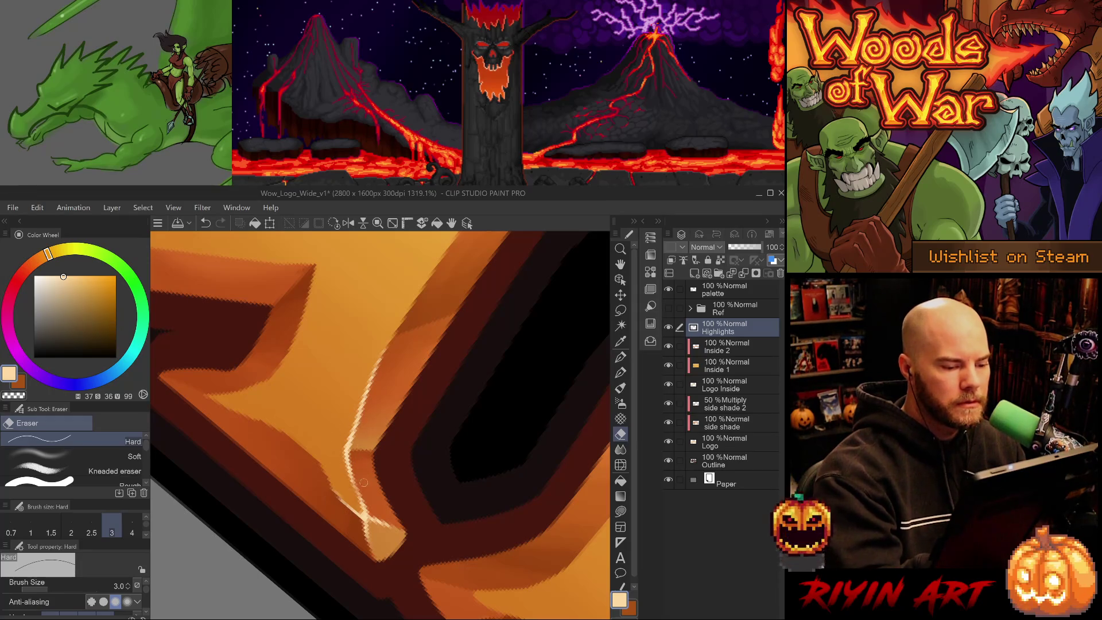
# Step: Pan to another corner of the letter with the pen and select the side shade layer
pyautogui.moveTo(364, 480)
pyautogui.mouseDown()
pyautogui.moveTo(453, 425)
pyautogui.moveTo(475, 452)
pyautogui.mouseUp()
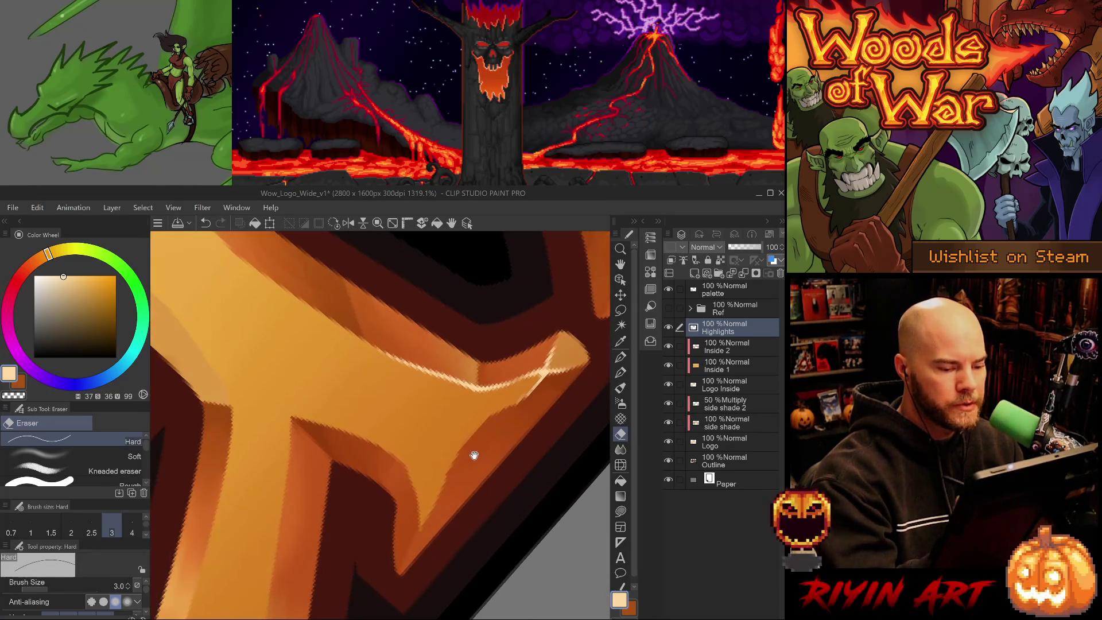
pyautogui.press('p')
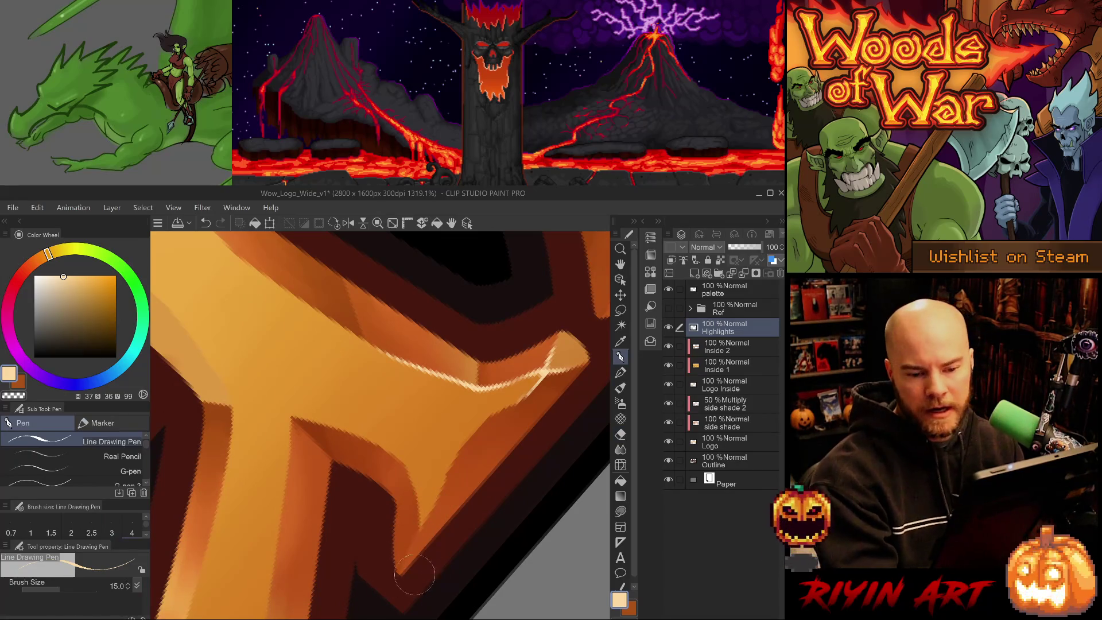
pyautogui.moveTo(499, 422); pyautogui.dragTo(492, 570)
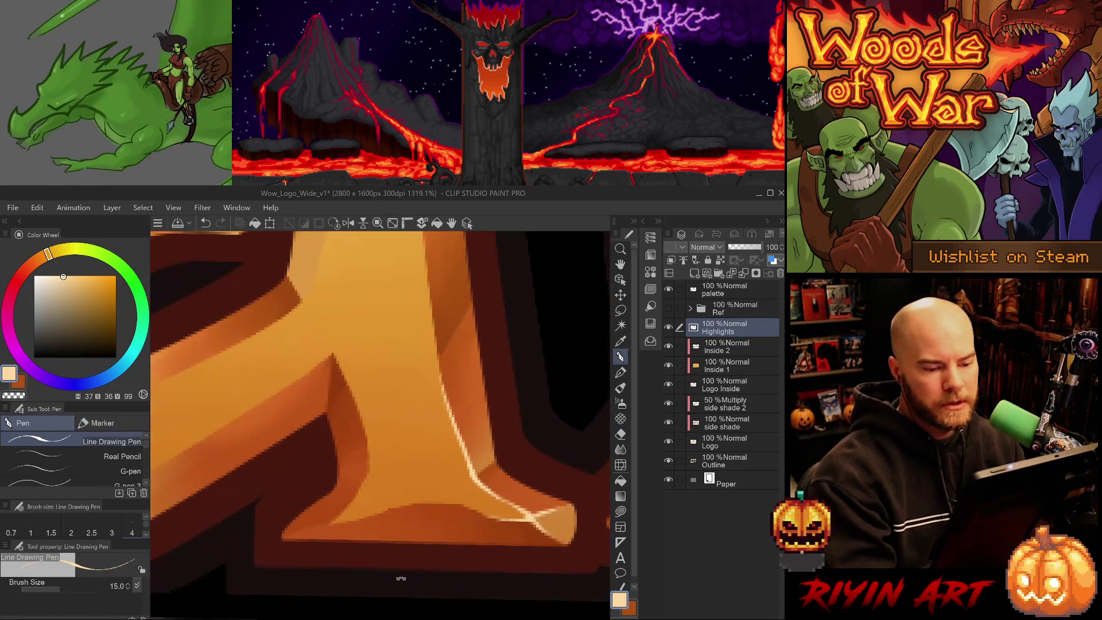
pyautogui.click(724, 427)
# Step: Sample orange from the bevel and stroke along the dark edge, undoing the result
pyautogui.press('e')
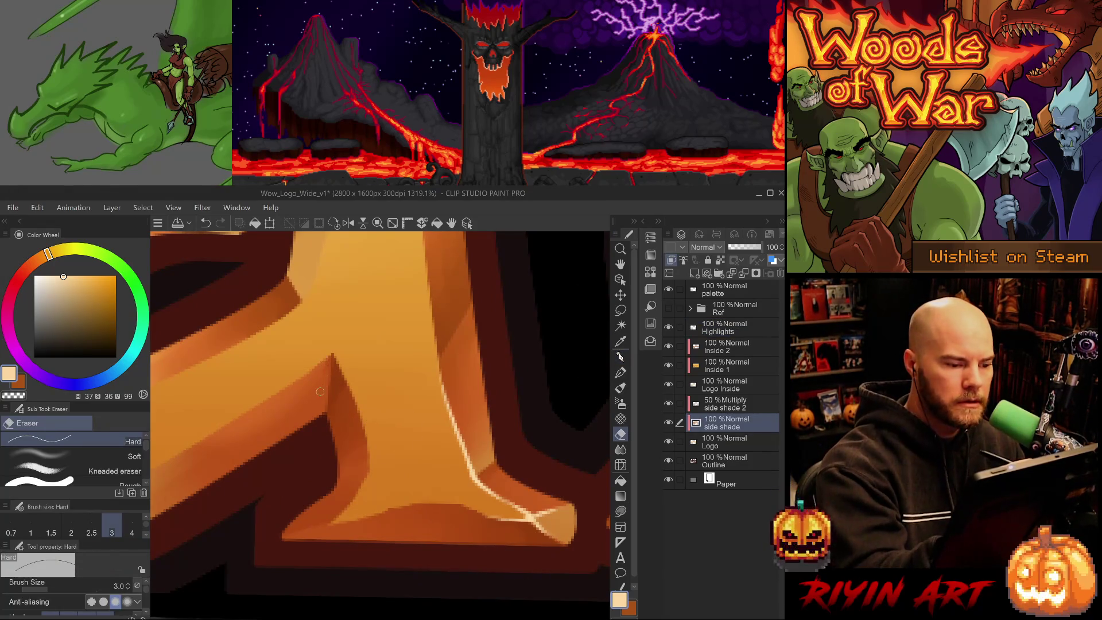
pyautogui.press('p')
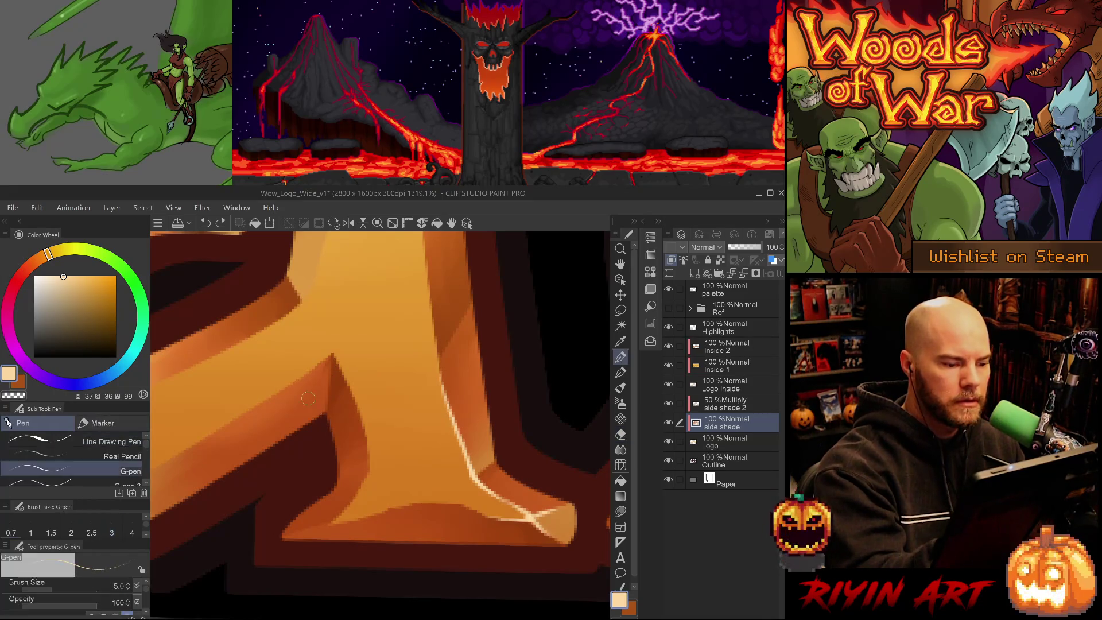
pyautogui.keyDown('alt'); pyautogui.click(324, 381); pyautogui.keyUp('alt')
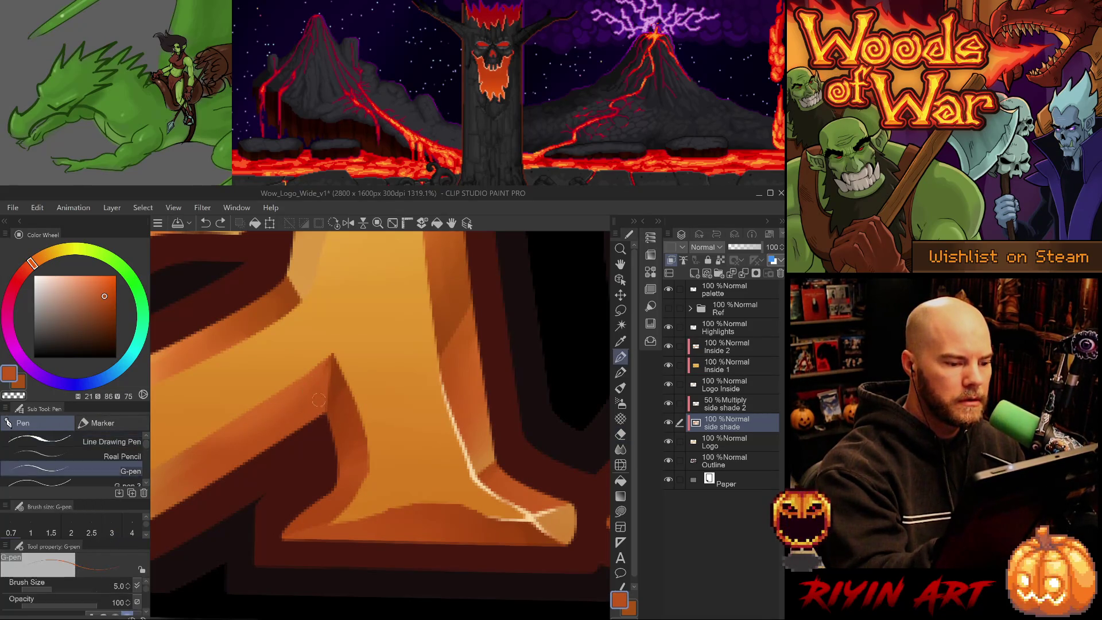
pyautogui.moveTo(323, 408); pyautogui.dragTo(325, 360)
pyautogui.hotkey('ctrl', 'z')
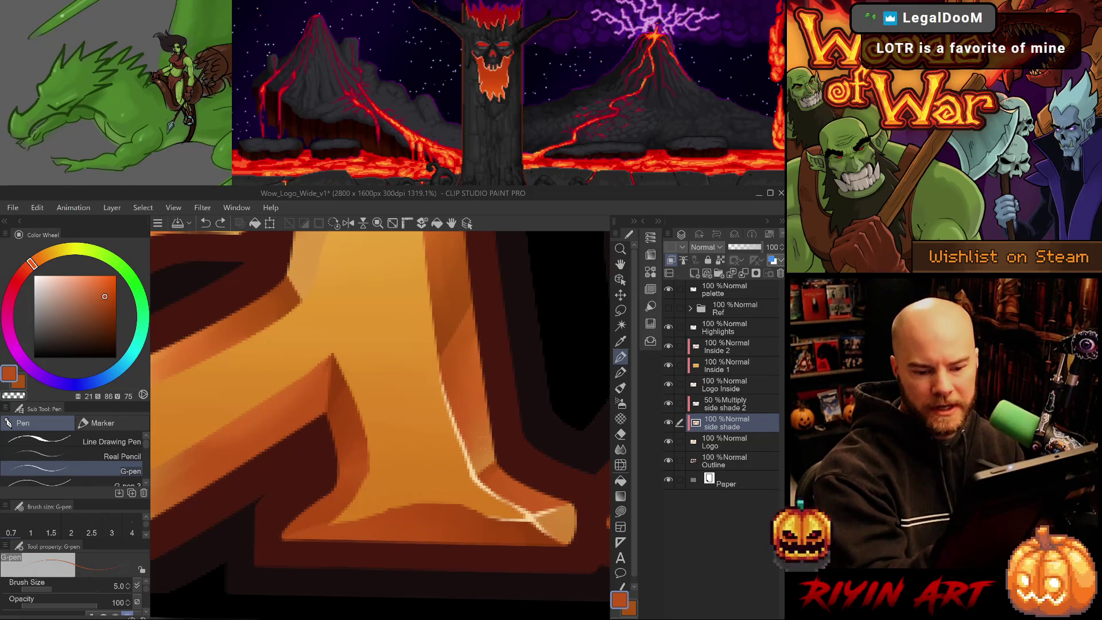
# Step: With side shade 2 hidden, paint lighter orange up the bevel edge, then reshow it and zoom out
pyautogui.click(667, 403)
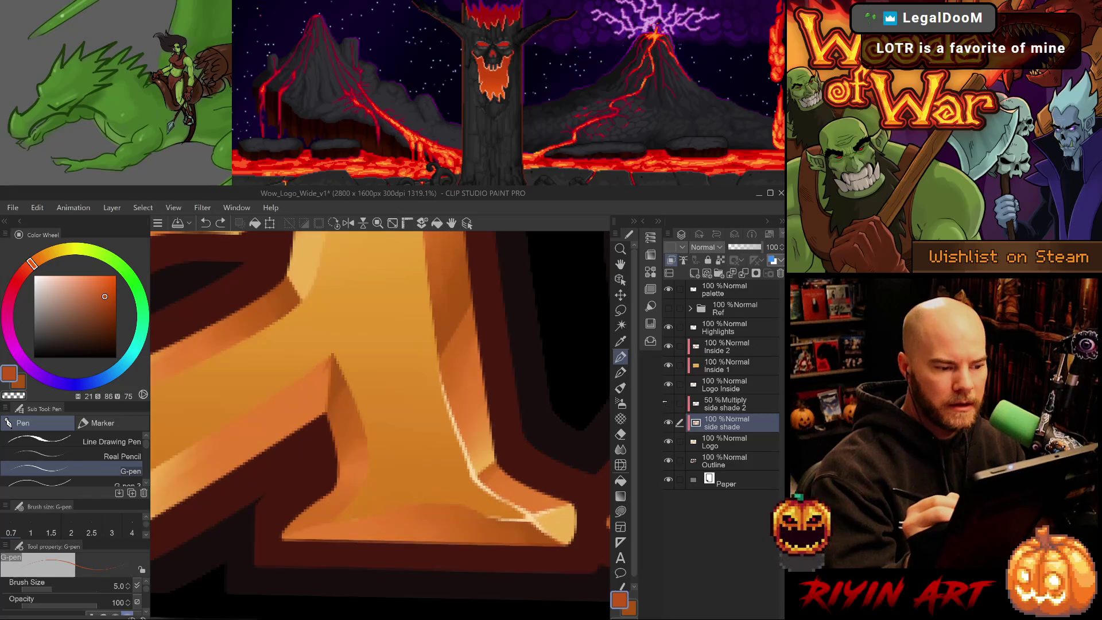
pyautogui.keyDown('alt'); pyautogui.click(331, 365); pyautogui.keyUp('alt')
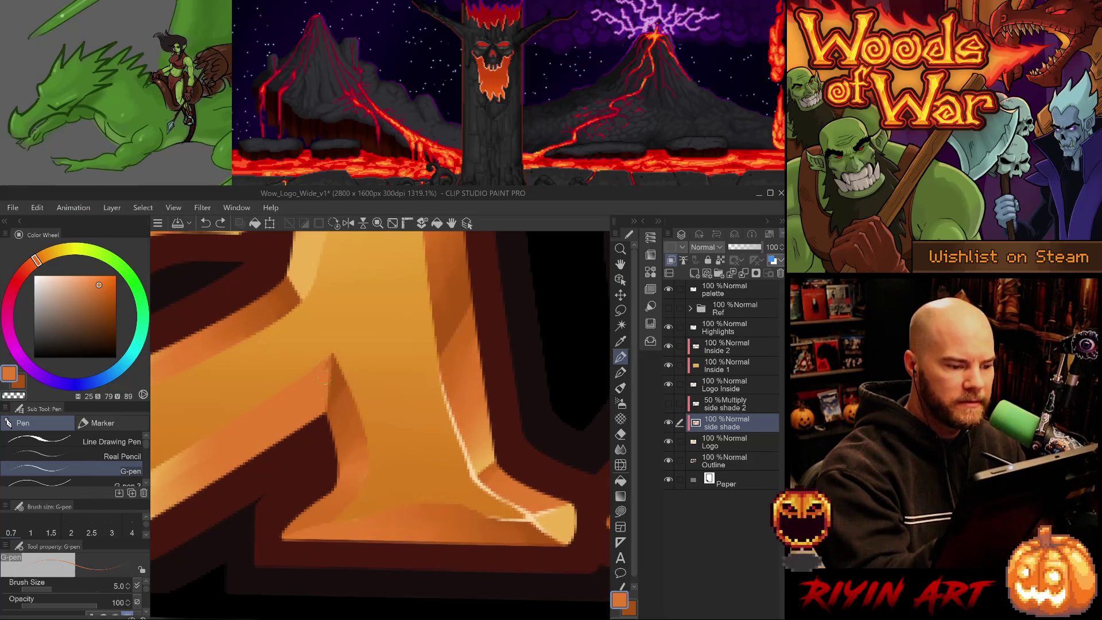
pyautogui.moveTo(313, 441); pyautogui.dragTo(332, 357)
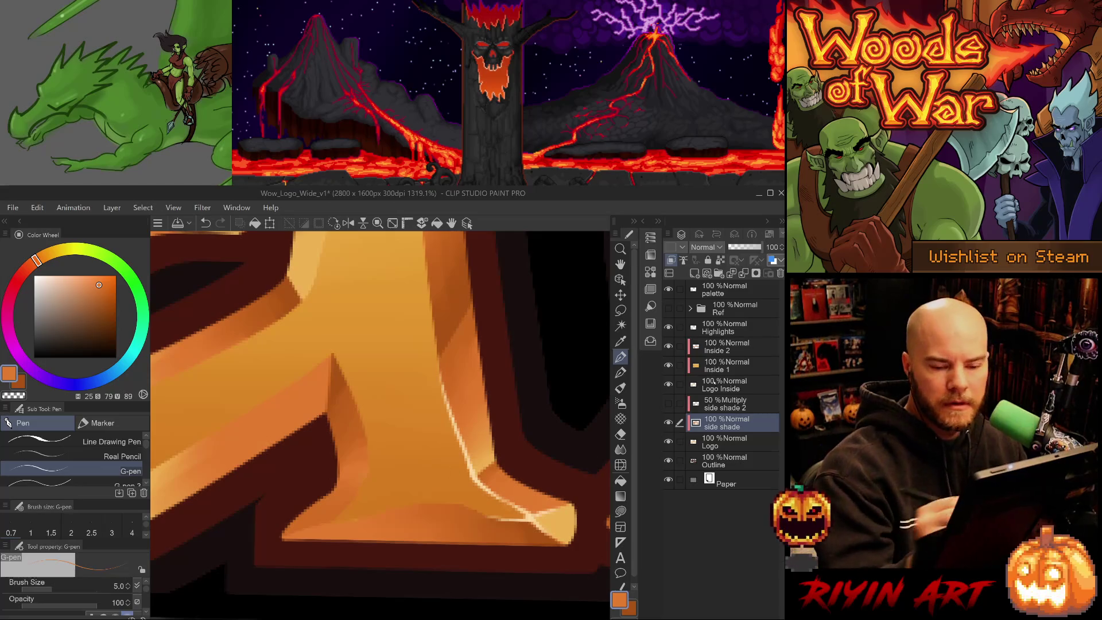
pyautogui.click(668, 403)
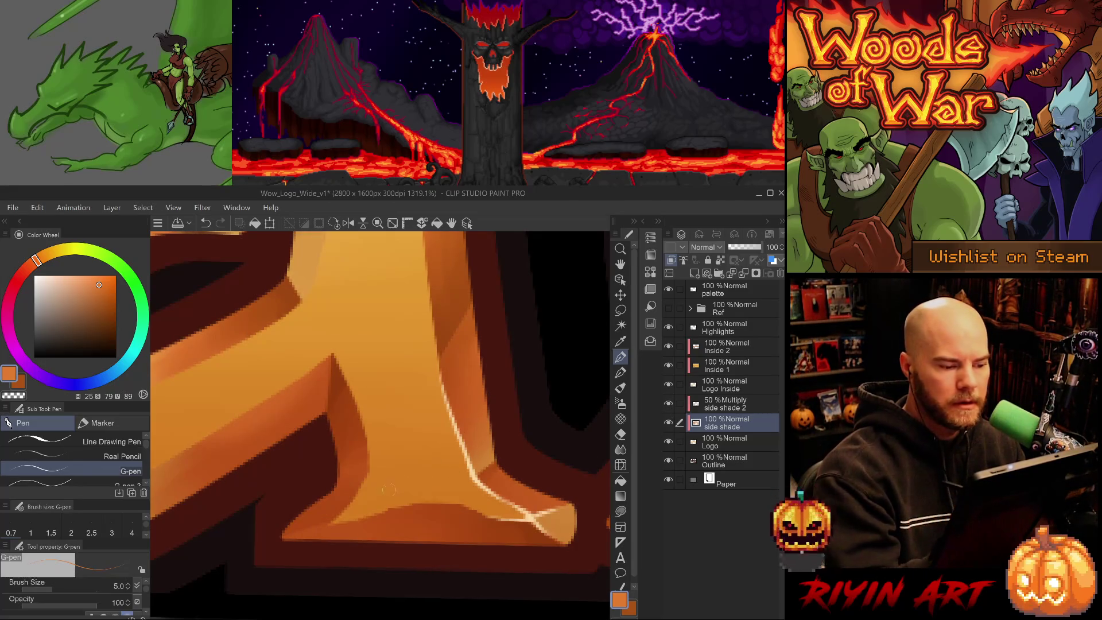
pyautogui.scroll(-5, 416, 448)
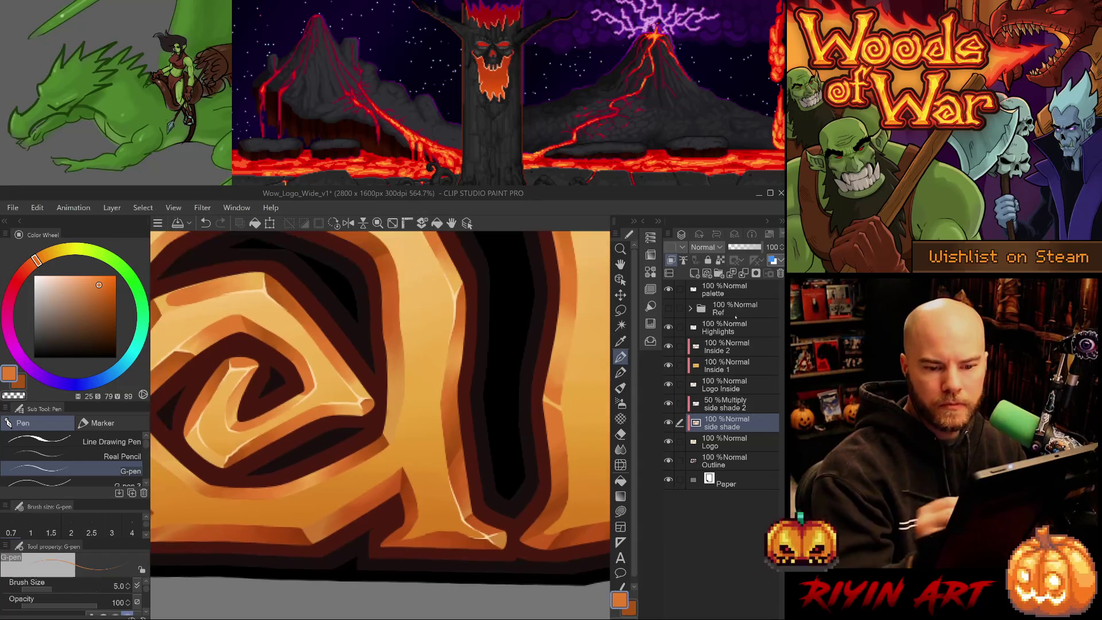
pyautogui.scroll(-6, 462, 438)
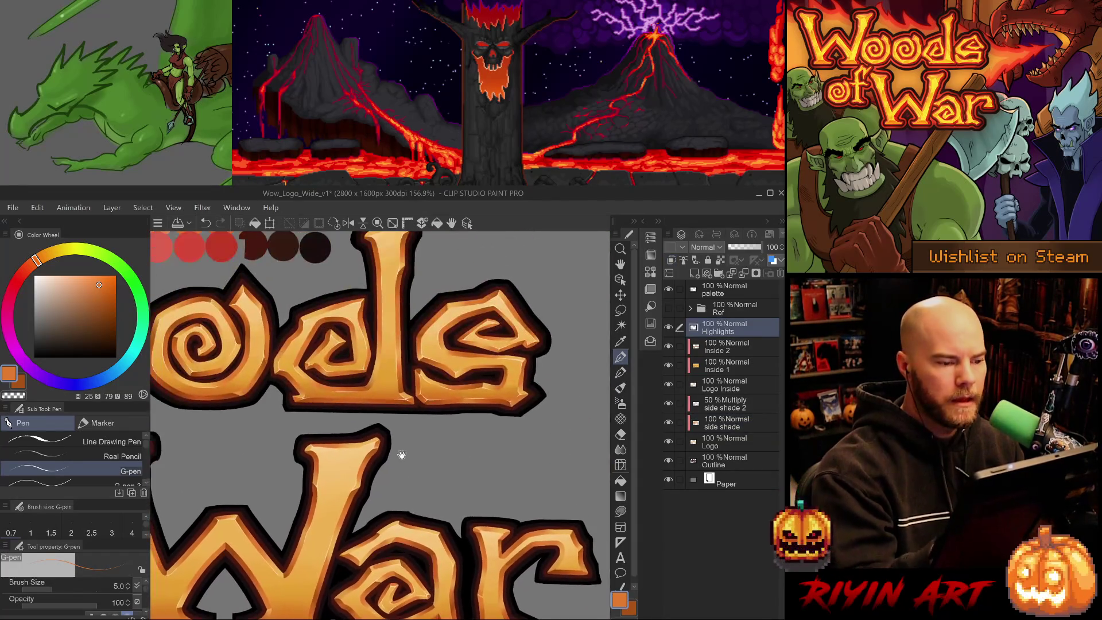
# Step: Pick pale peach from the palette swatches and zoom into the 'a' of War
pyautogui.scroll(-2, 373, 453)
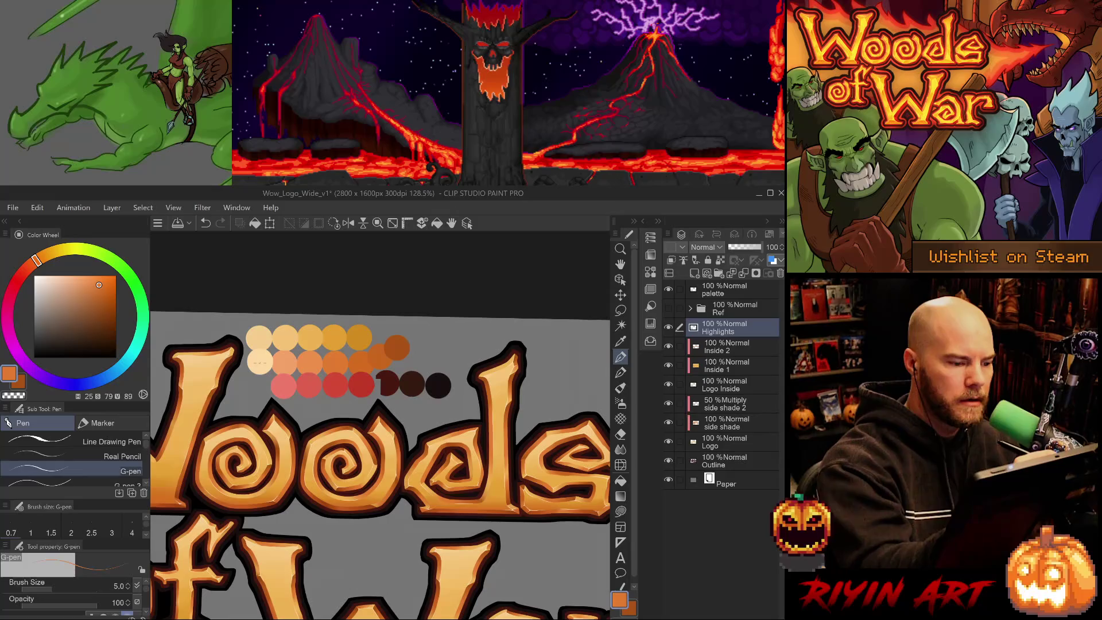
pyautogui.keyDown('alt'); pyautogui.click(260, 361); pyautogui.keyUp('alt')
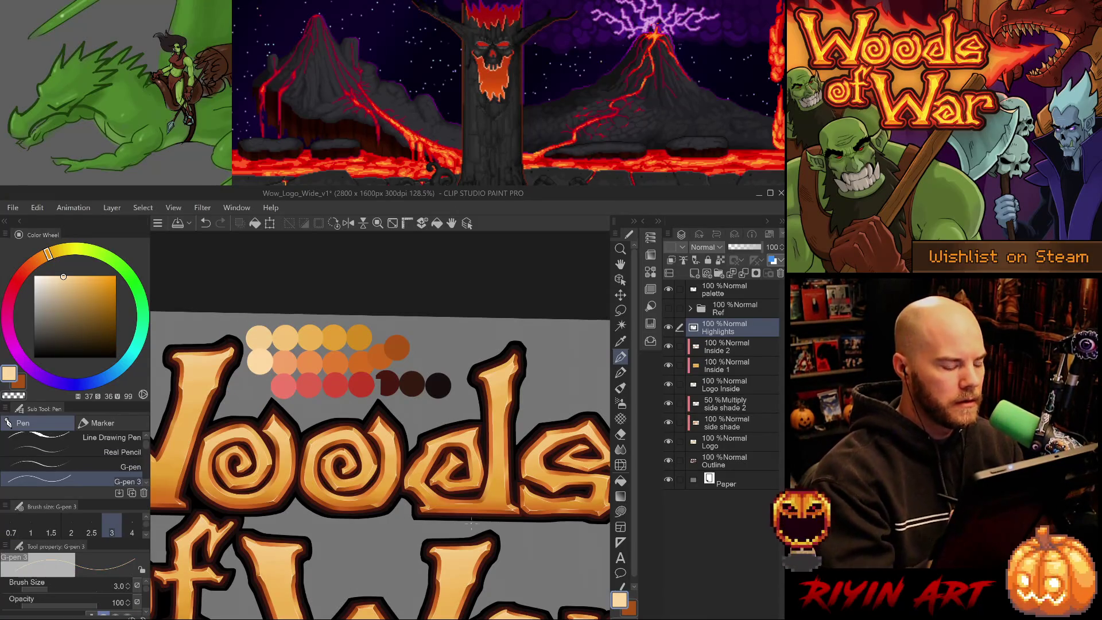
pyautogui.scroll(-5, 488, 539)
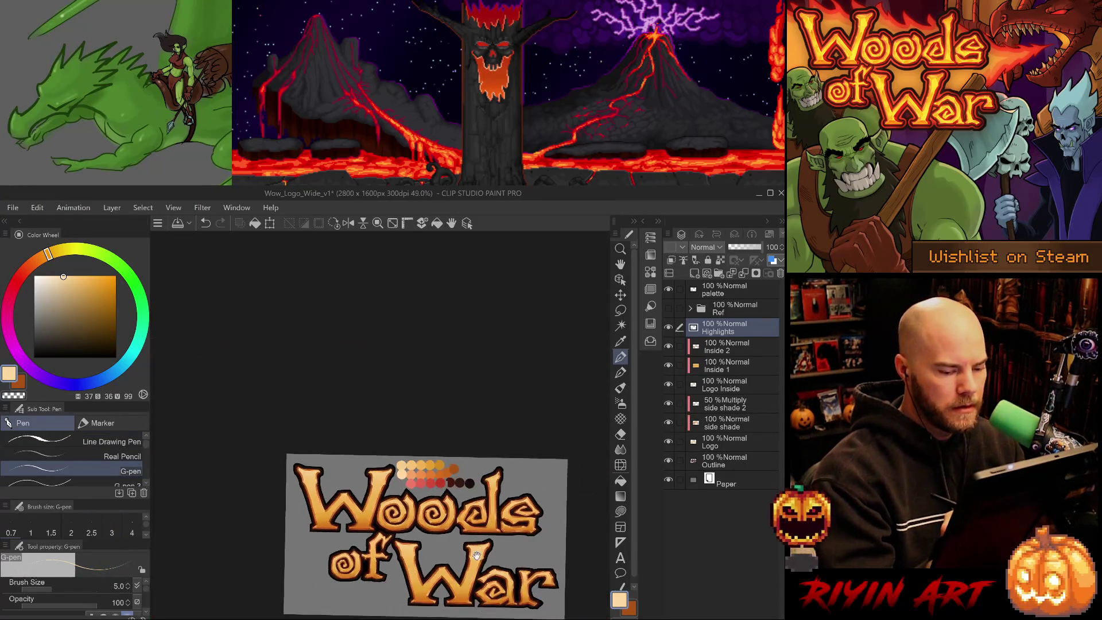
pyautogui.scroll(5, 433, 436)
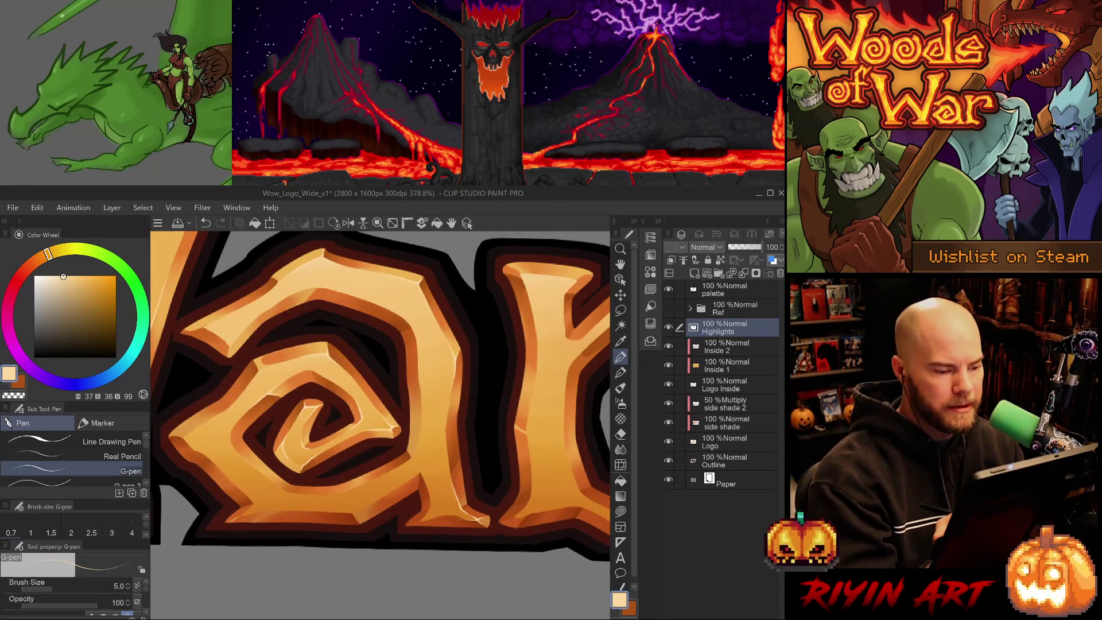
pyautogui.scroll(2, 307, 491)
# Step: Switch to the eraser, save the logo file, and pan along the 'a' of War
pyautogui.press('e')
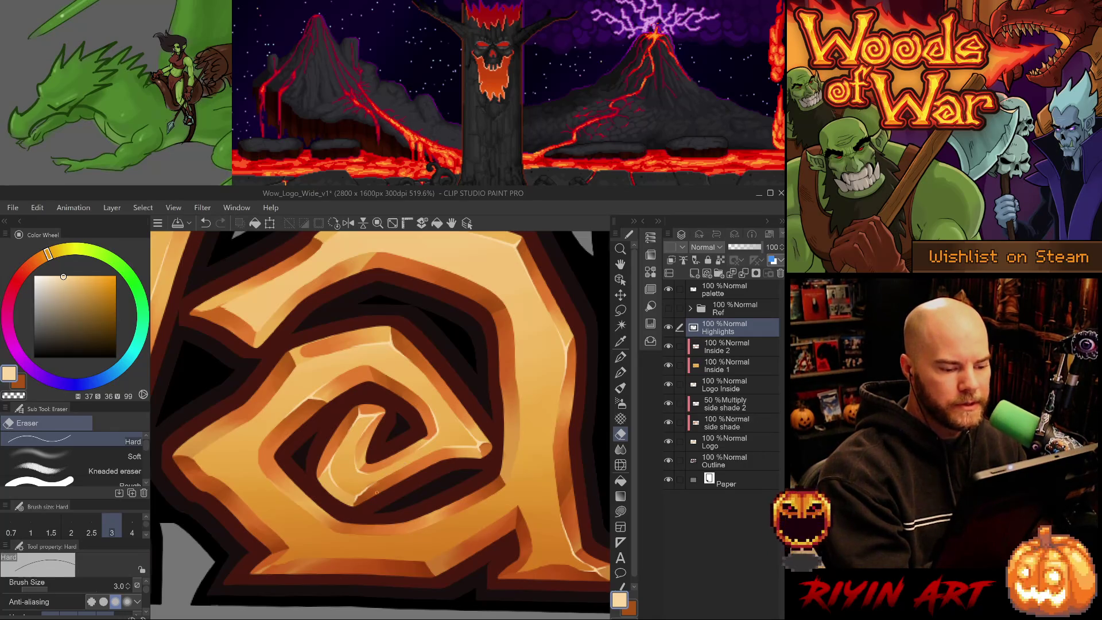
pyautogui.hotkey('ctrl', 's')
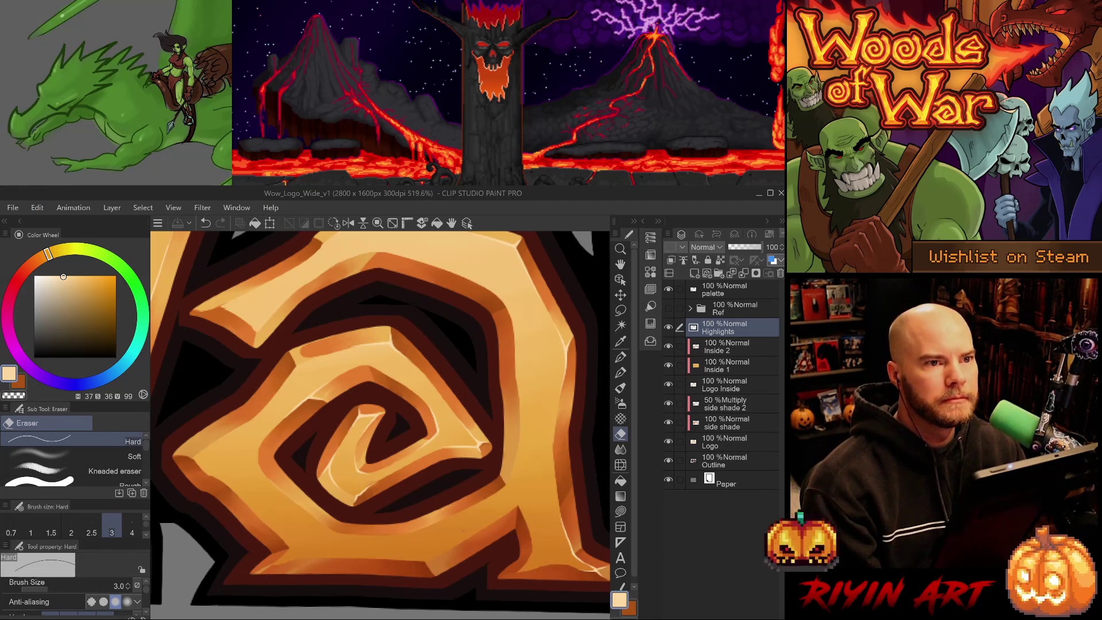
pyautogui.moveTo(377, 546); pyautogui.dragTo(334, 542)
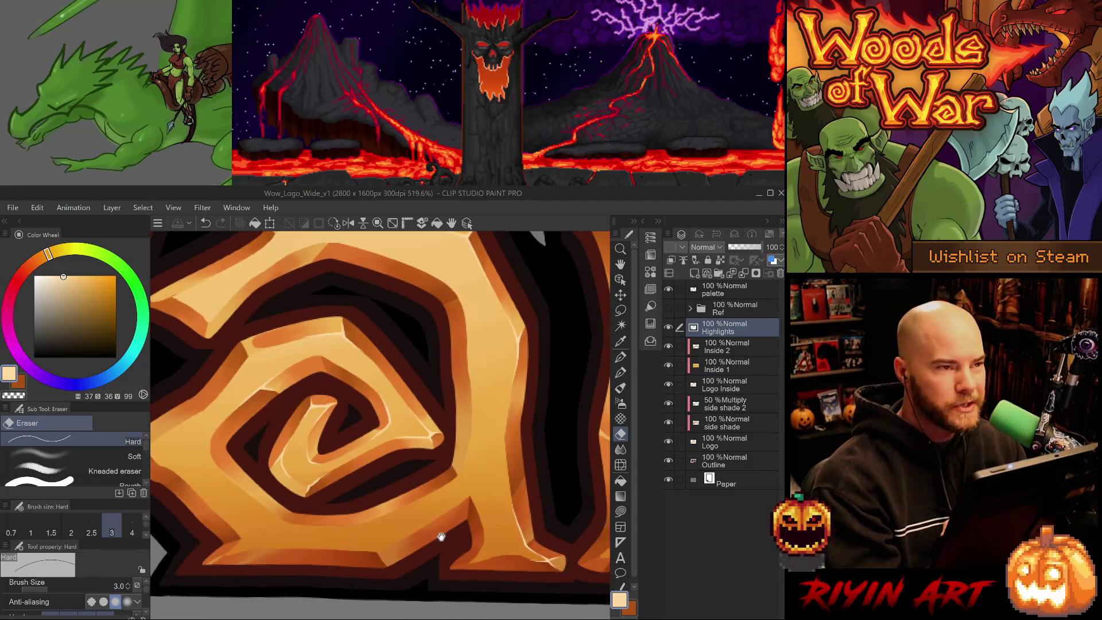
pyautogui.moveTo(427, 525); pyautogui.dragTo(376, 518)
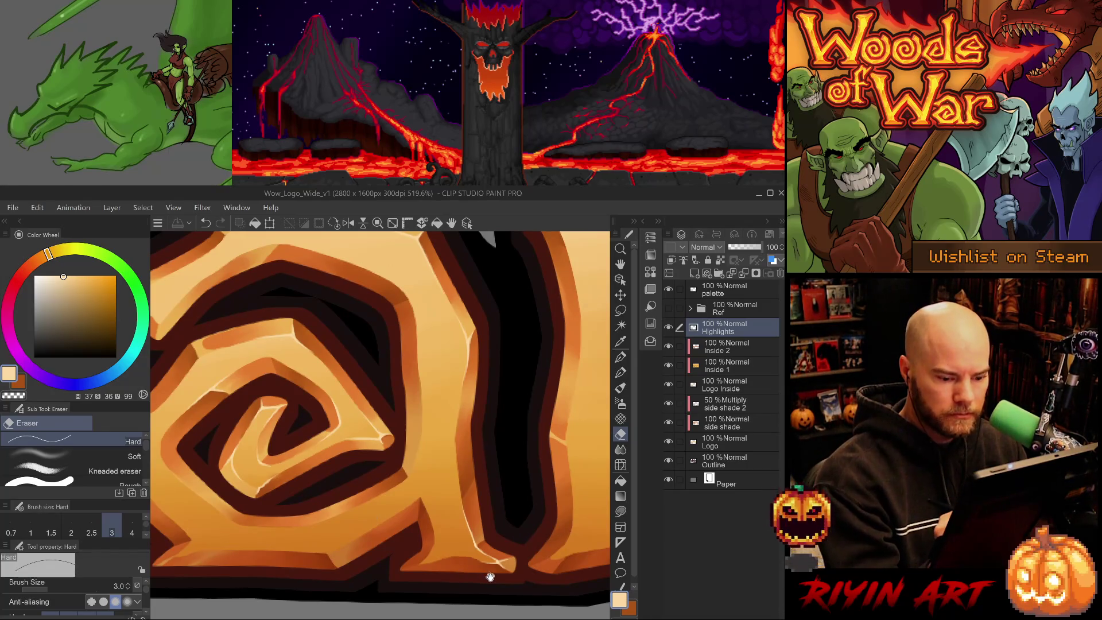
# Step: Draw short faint highlights along the lower edge of the 'a' spiral
pyautogui.press('p')
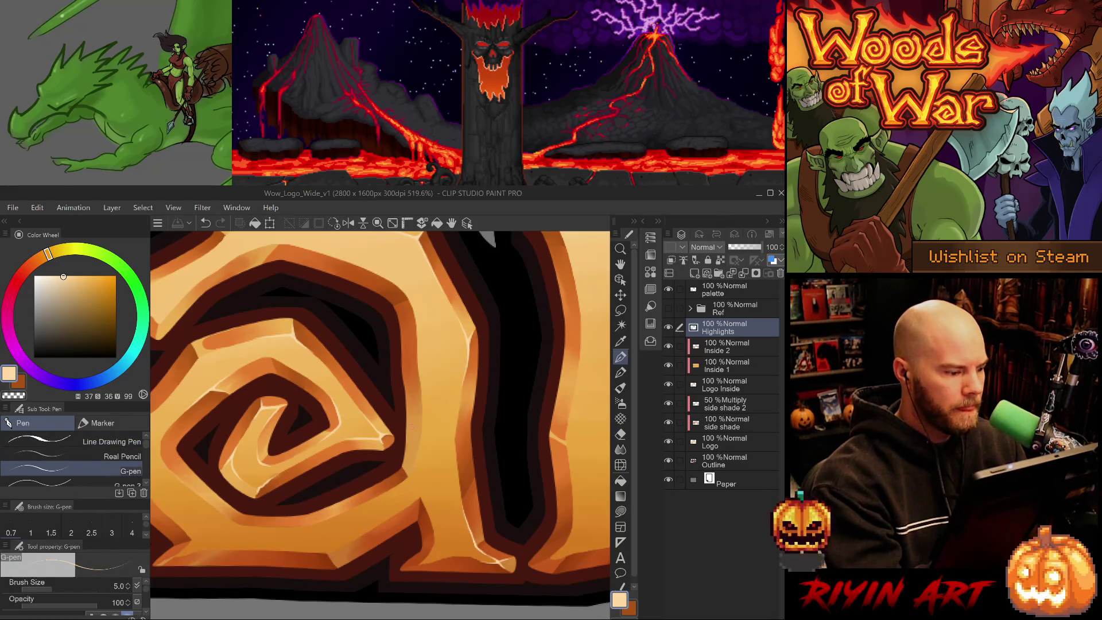
pyautogui.moveTo(423, 502); pyautogui.dragTo(434, 541)
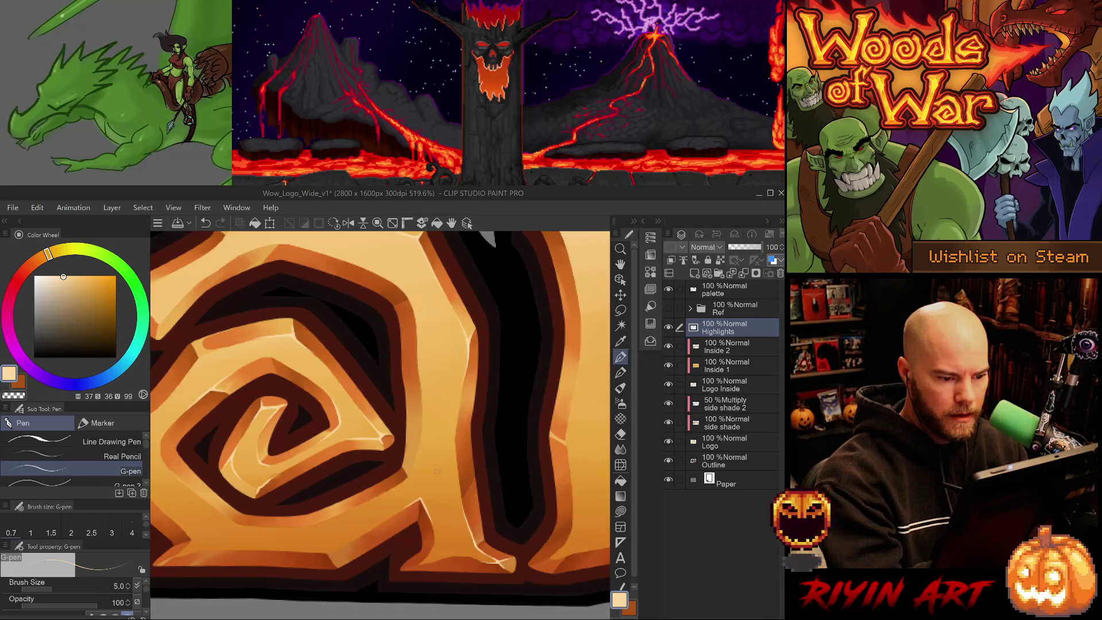
pyautogui.moveTo(436, 464); pyautogui.dragTo(474, 453)
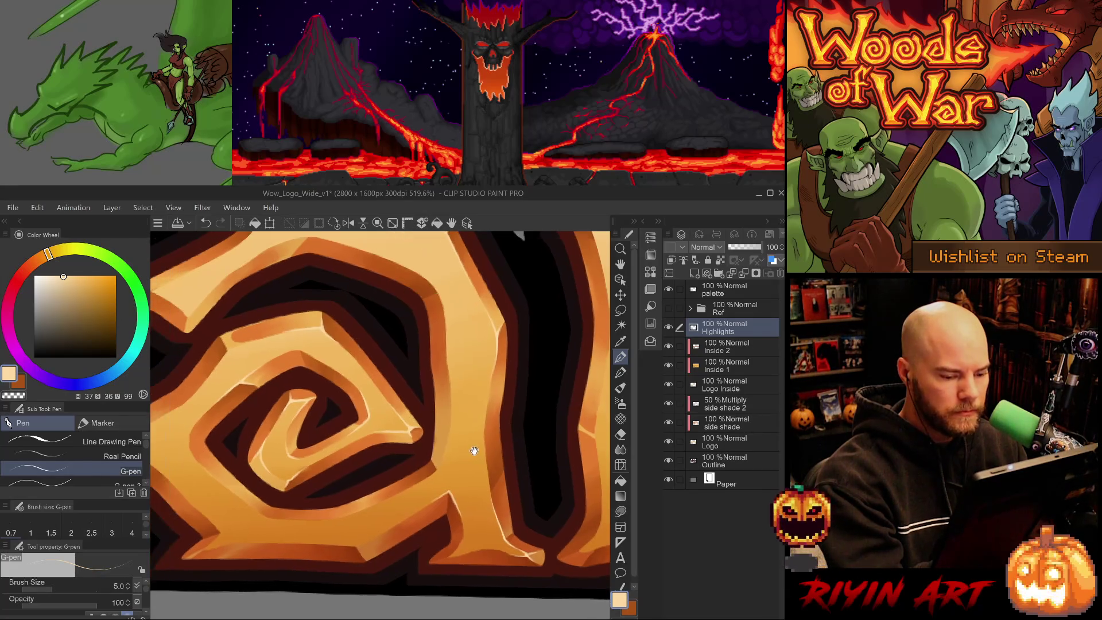
pyautogui.hotkey('ctrl', 'z')
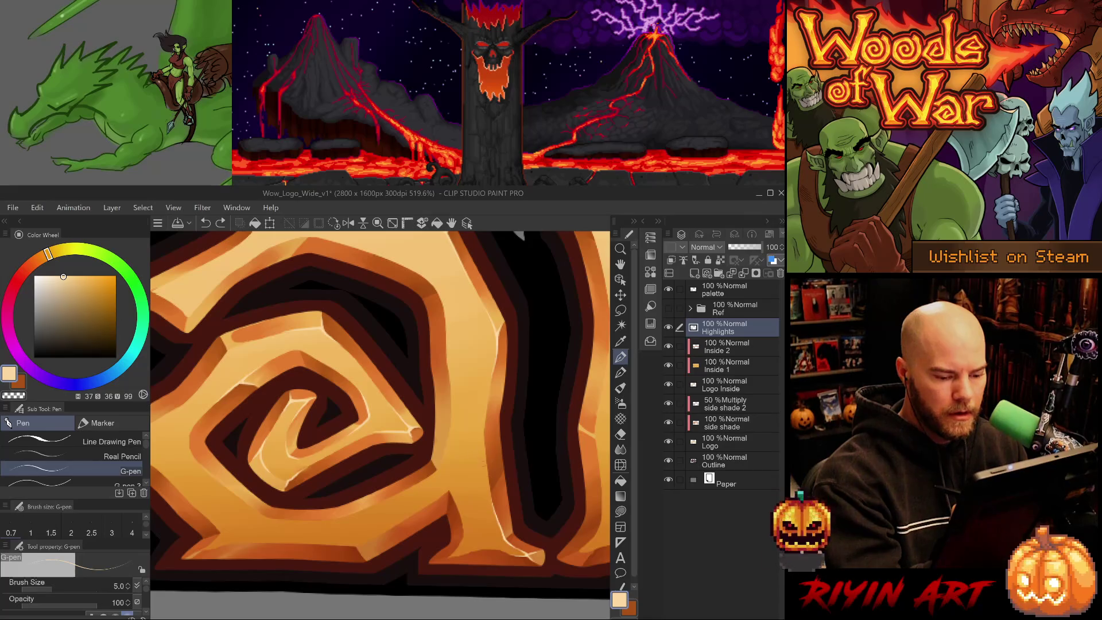
pyautogui.moveTo(449, 557); pyautogui.dragTo(466, 551)
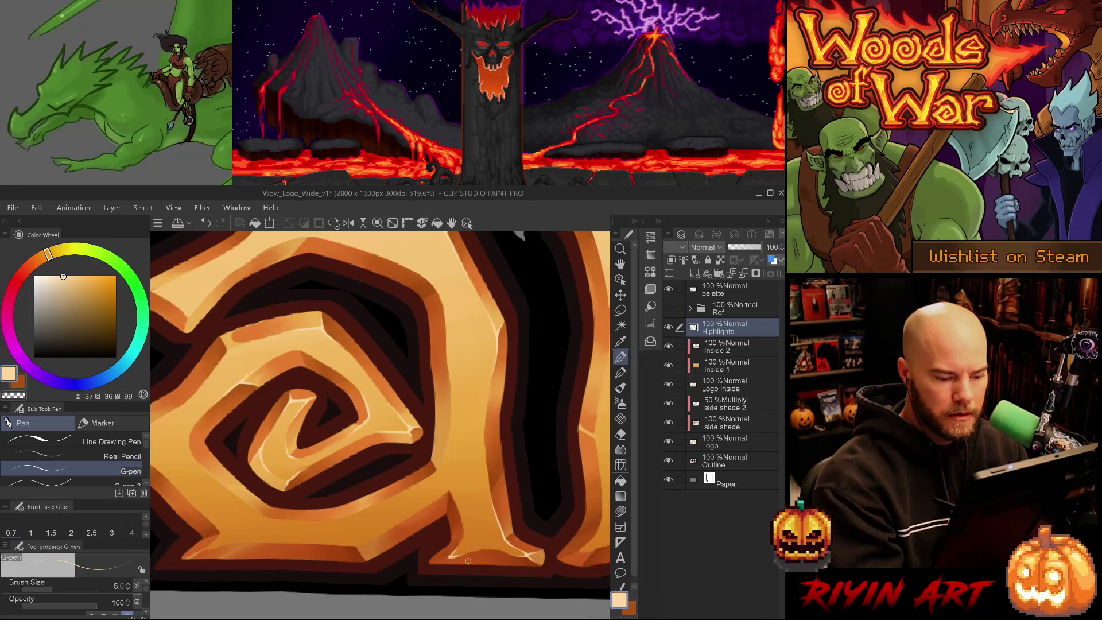
pyautogui.moveTo(455, 510)
pyautogui.mouseDown()
pyautogui.moveTo(447, 494)
pyautogui.moveTo(450, 504)
pyautogui.mouseUp()
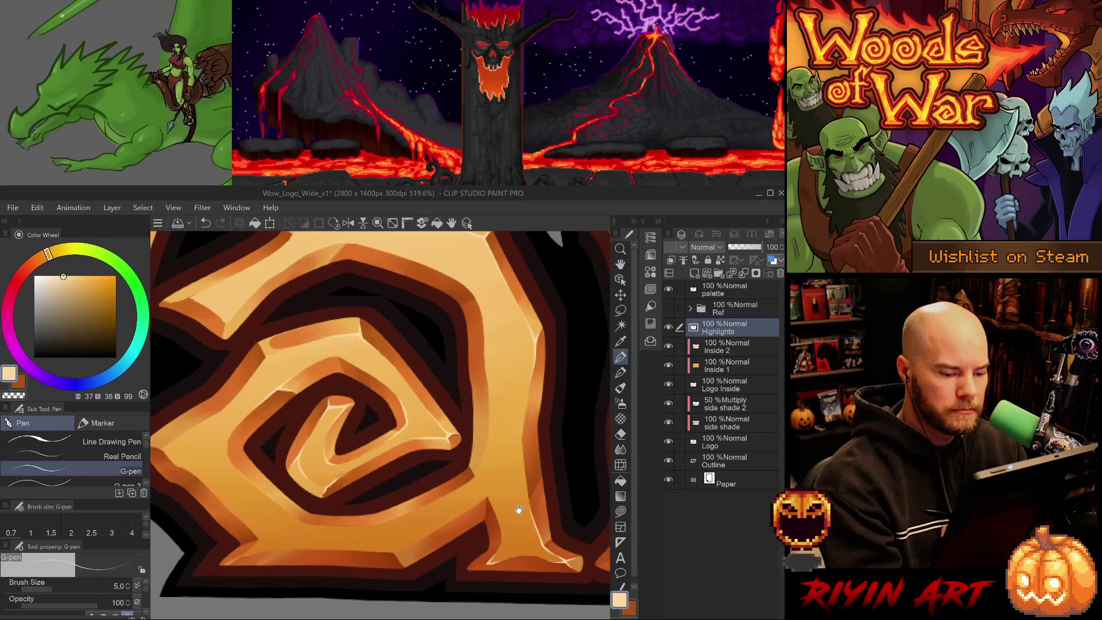
# Step: Enlarge the spiral and redraw a thin highlight line on it, undoing extra short strokes
pyautogui.moveTo(513, 511)
pyautogui.mouseDown()
pyautogui.moveTo(259, 347)
pyautogui.moveTo(255, 392)
pyautogui.mouseUp()
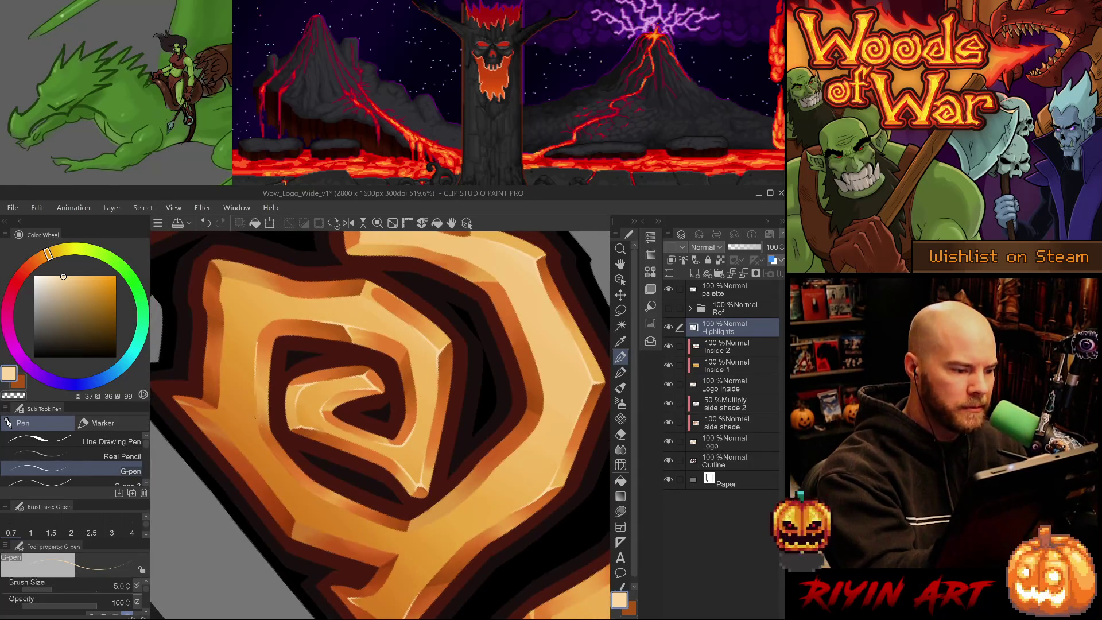
pyautogui.hotkey('ctrl', 'z')
pyautogui.moveTo(257, 344); pyautogui.dragTo(255, 394)
pyautogui.moveTo(259, 325); pyautogui.dragTo(257, 345)
pyautogui.hotkey('ctrl', 'z')
pyautogui.hotkey('ctrl', 'z')
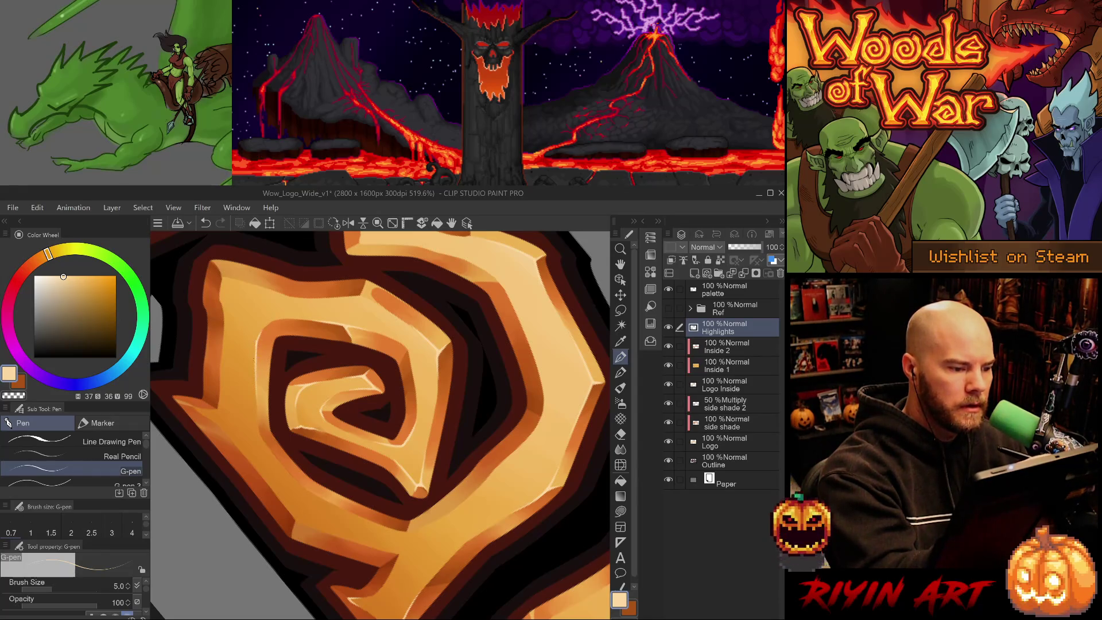
# Step: Level the spiral upright in view, save the logo file, and pick a thicker line drawing pen
pyautogui.moveTo(345, 519); pyautogui.dragTo(492, 520)
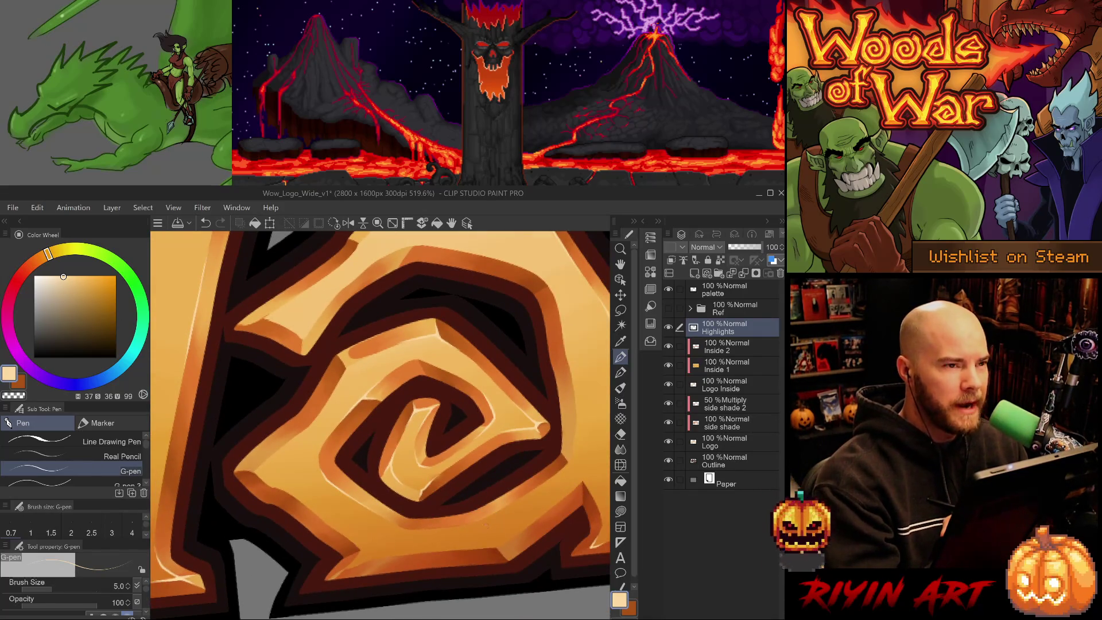
pyautogui.moveTo(488, 497); pyautogui.dragTo(479, 535)
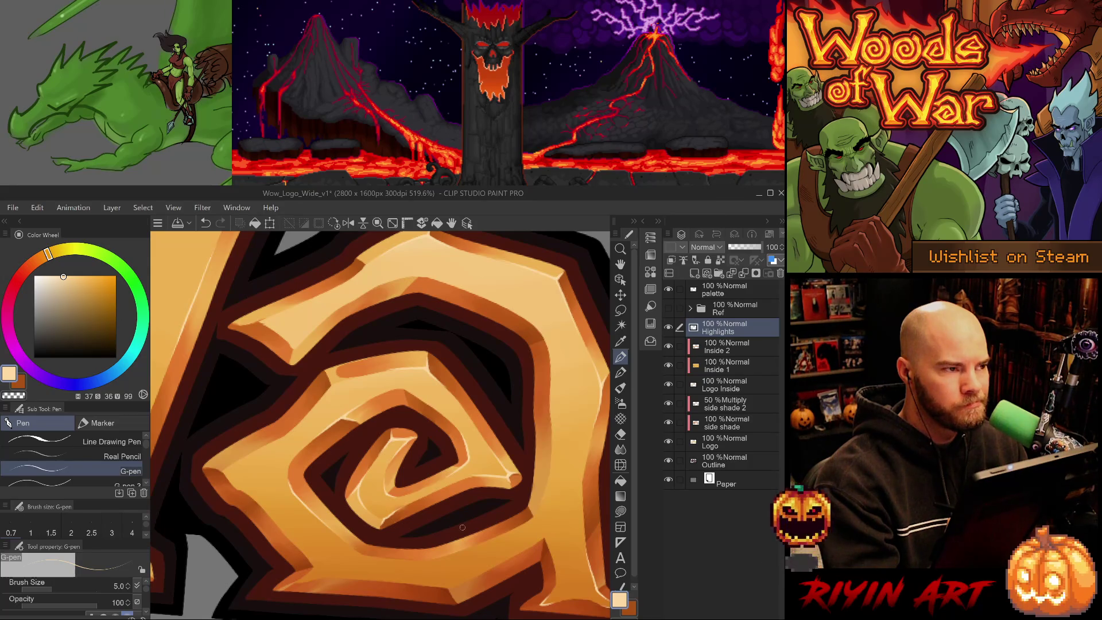
pyautogui.hotkey('ctrl', 's')
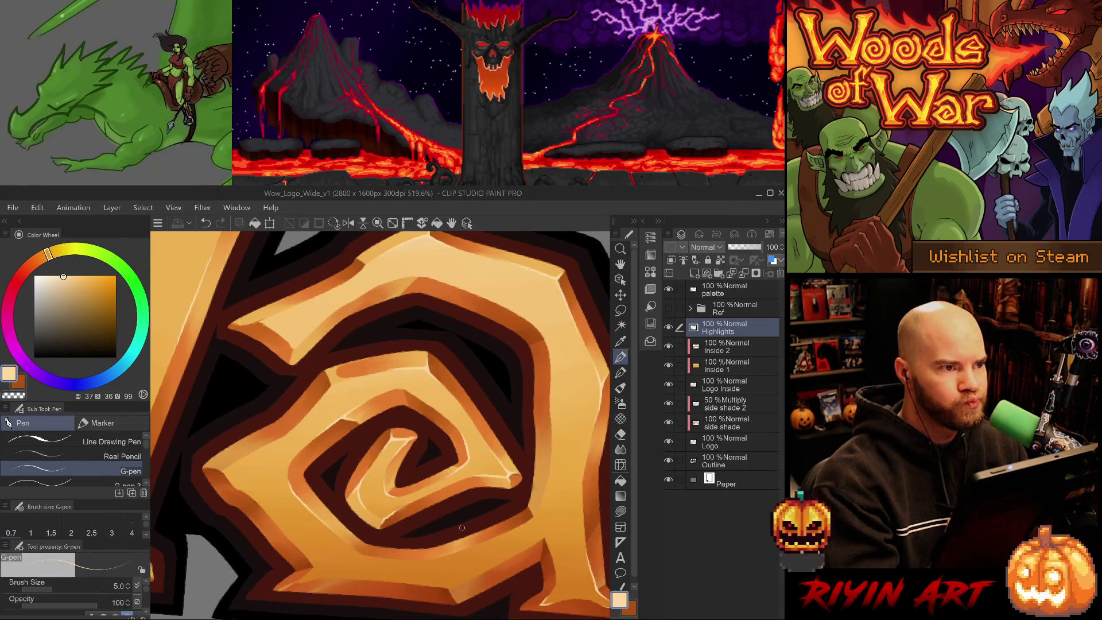
pyautogui.press('p')
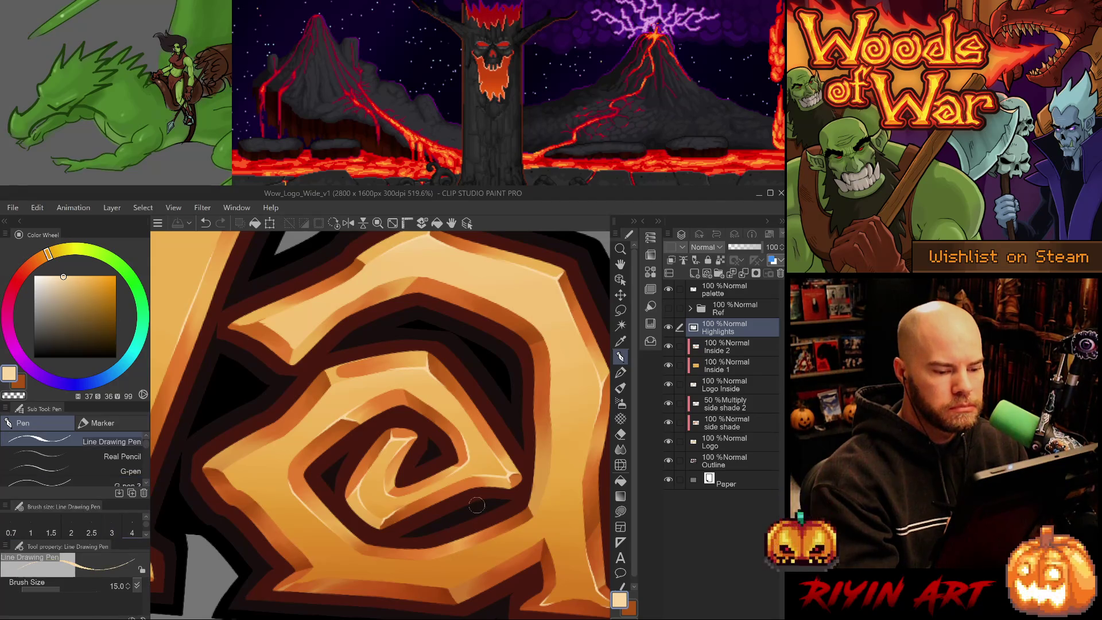
# Step: Erase a small stray highlight bit on the spiral with the hard eraser, then select the Logo Inside layer
pyautogui.moveTo(458, 509)
pyautogui.mouseDown()
pyautogui.moveTo(475, 518)
pyautogui.moveTo(466, 529)
pyautogui.moveTo(472, 509)
pyautogui.mouseUp()
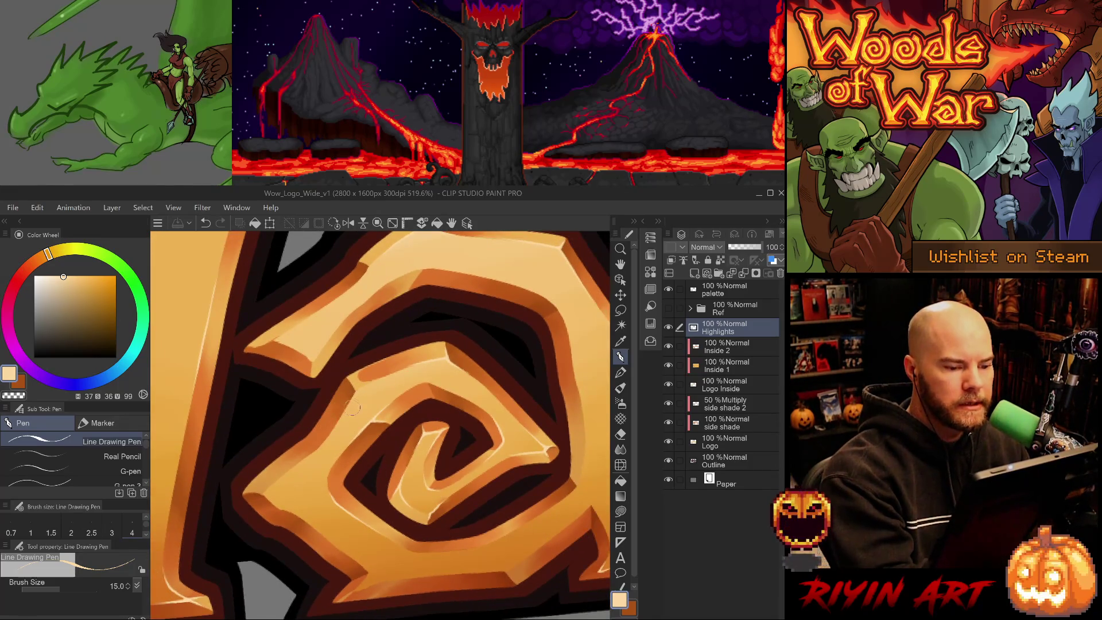
pyautogui.press('e')
pyautogui.click(432, 539)
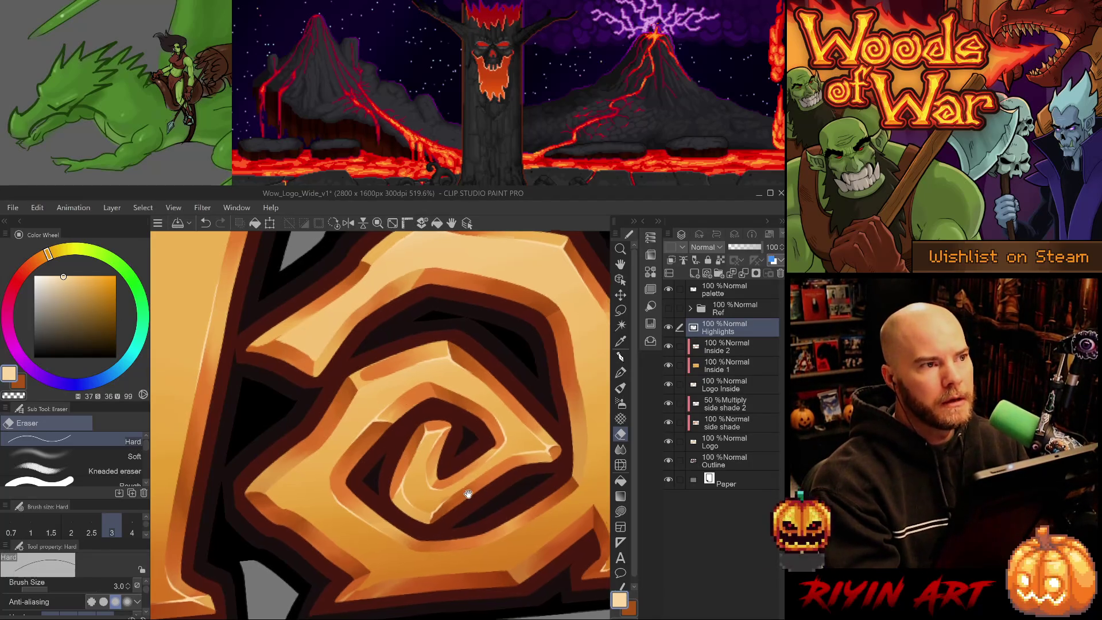
pyautogui.moveTo(455, 501); pyautogui.dragTo(478, 481)
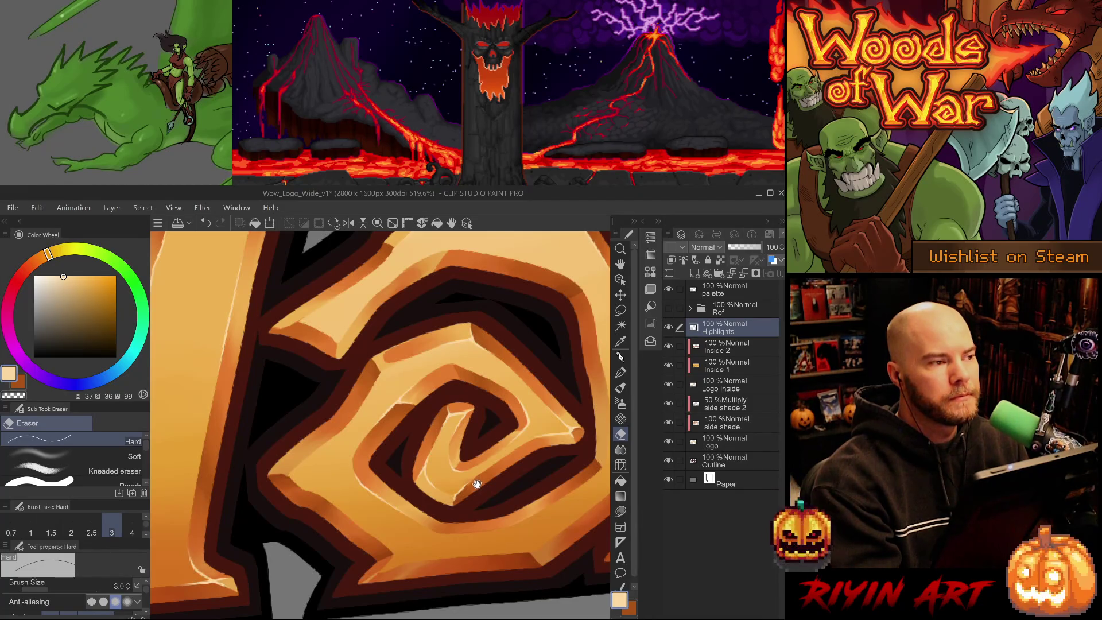
pyautogui.press('p')
pyautogui.press('e')
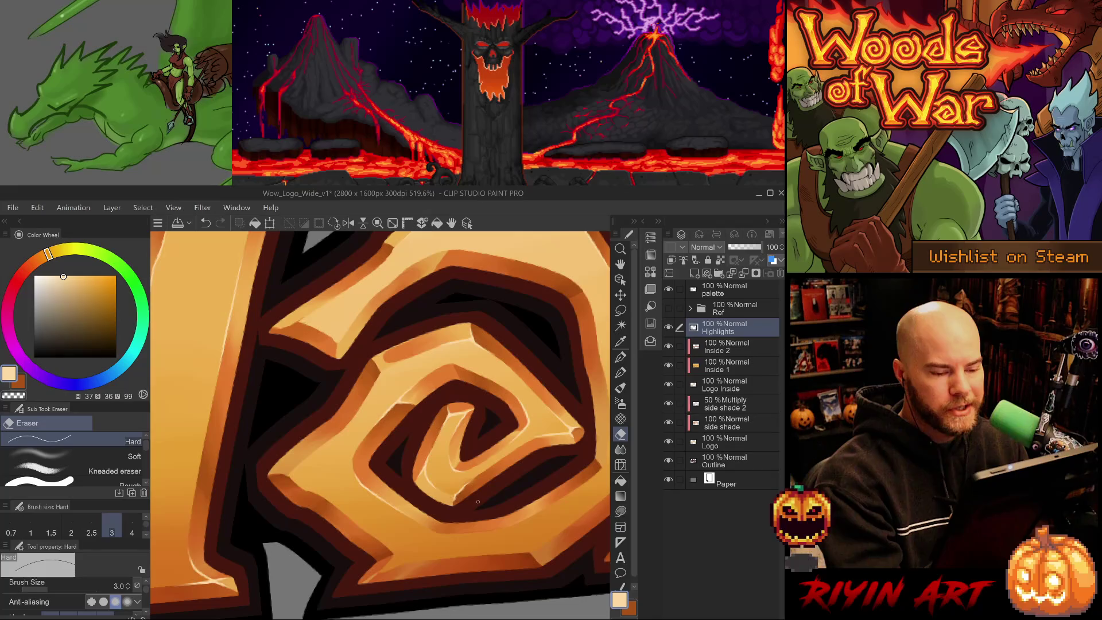
pyautogui.click(735, 367)
pyautogui.click(737, 389)
# Step: Choose a deeper orange and the Line Drawing Pen, rotate the spiral view, then return to Highlights
pyautogui.moveTo(402, 373); pyautogui.dragTo(327, 453)
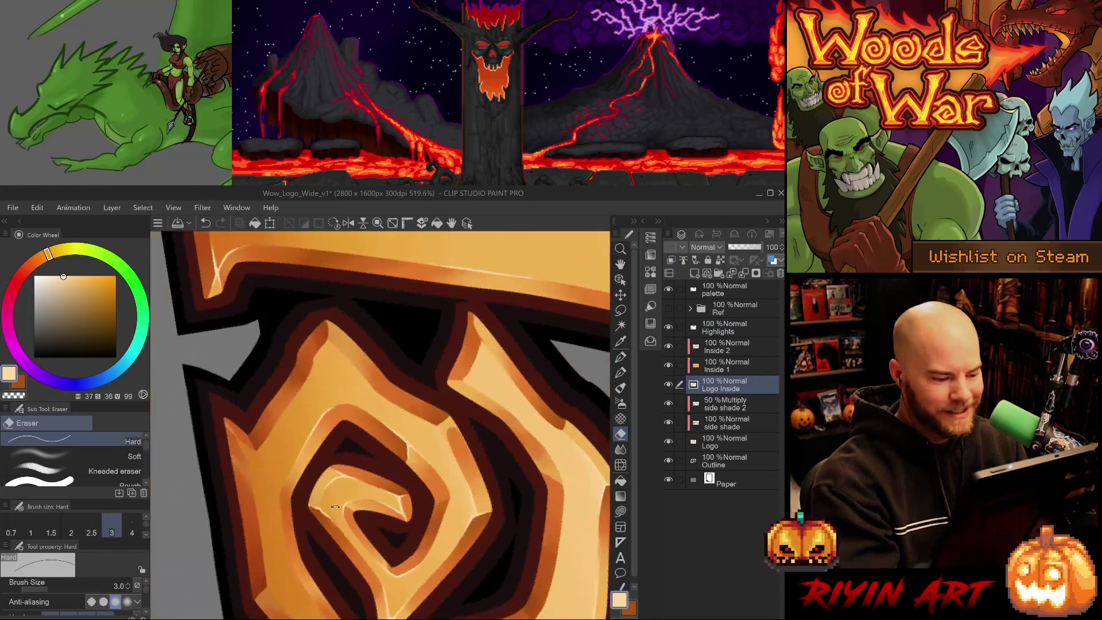
pyautogui.press('p')
pyautogui.keyDown('alt'); pyautogui.click(330, 499); pyautogui.keyUp('alt')
pyautogui.press('p')
pyautogui.press('p')
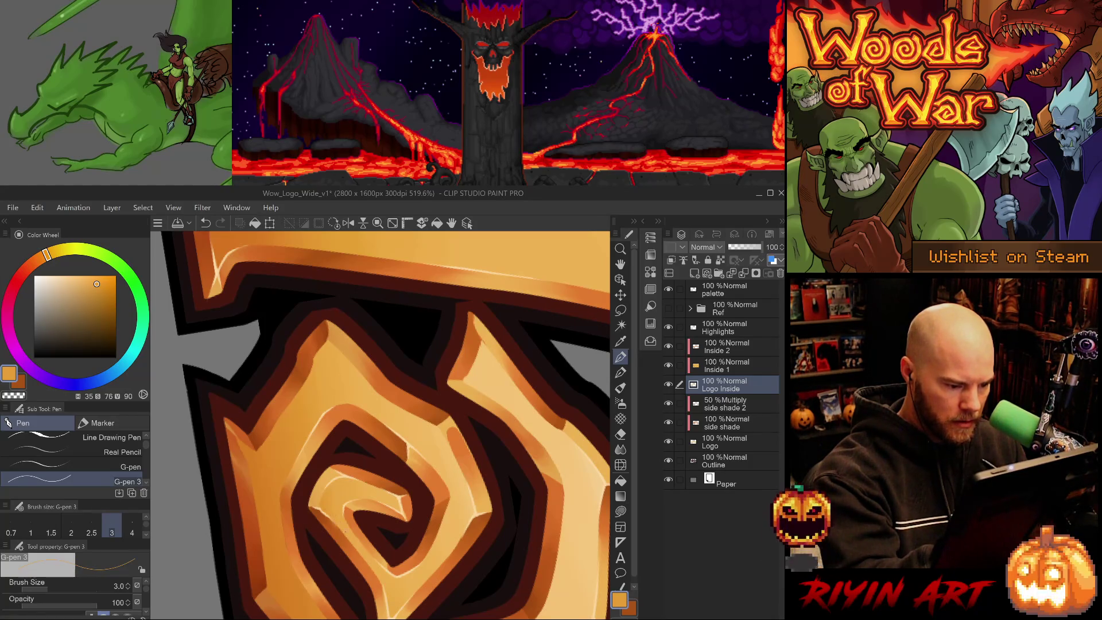
pyautogui.moveTo(373, 564)
pyautogui.mouseDown()
pyautogui.moveTo(496, 459)
pyautogui.moveTo(505, 488)
pyautogui.mouseUp()
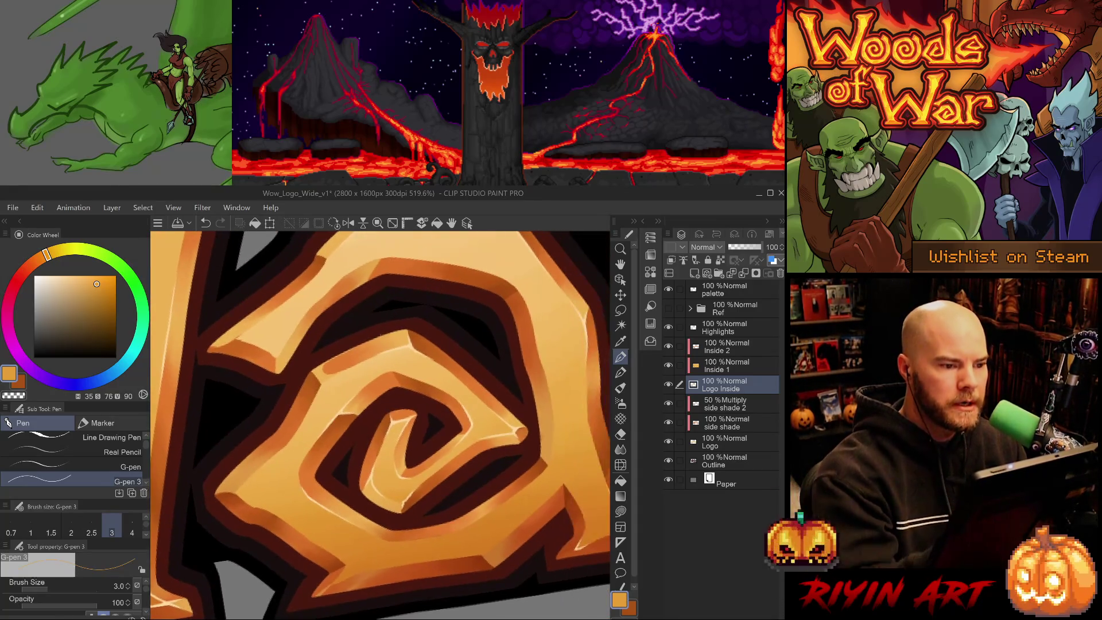
pyautogui.moveTo(401, 459); pyautogui.dragTo(432, 526)
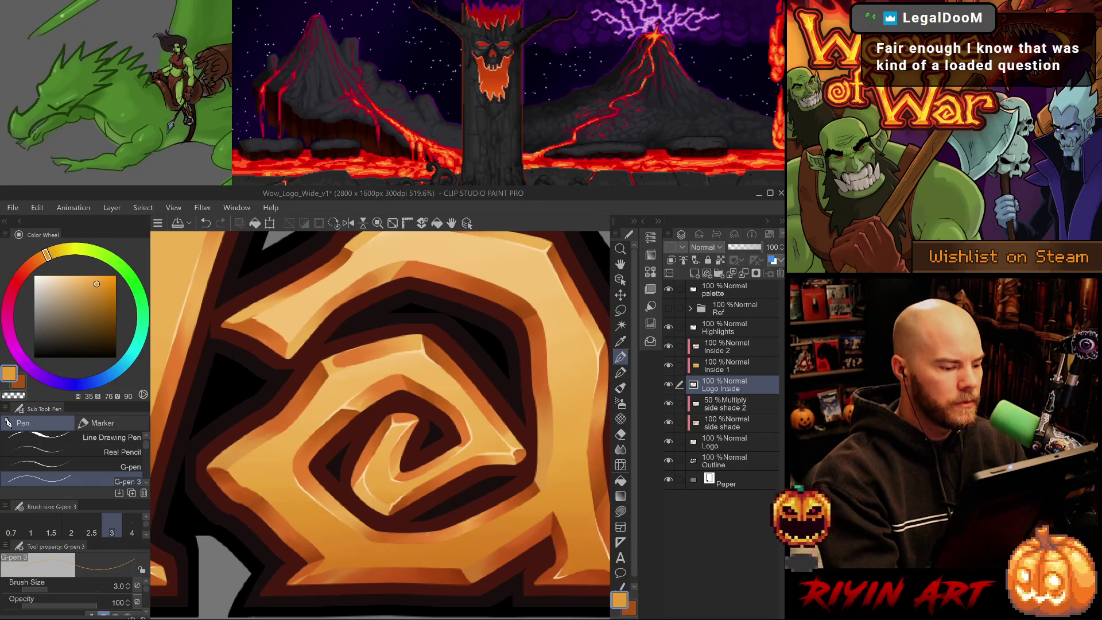
pyautogui.click(730, 328)
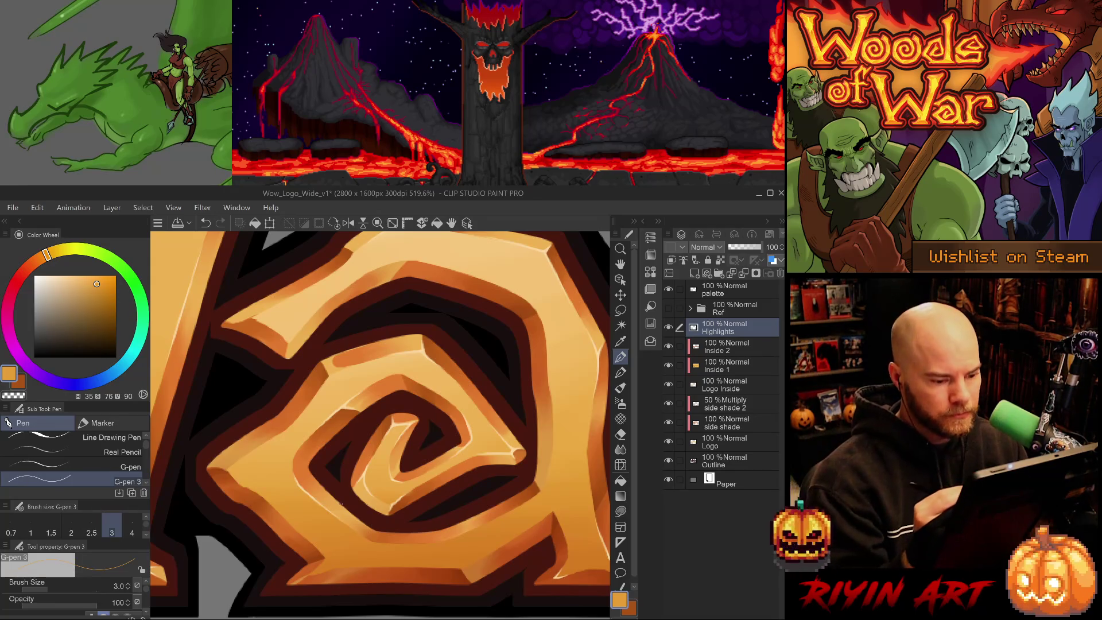
# Step: Pick the pale cream highlight colour and pan the view across the 'ar' letters
pyautogui.scroll(-10, 439, 422)
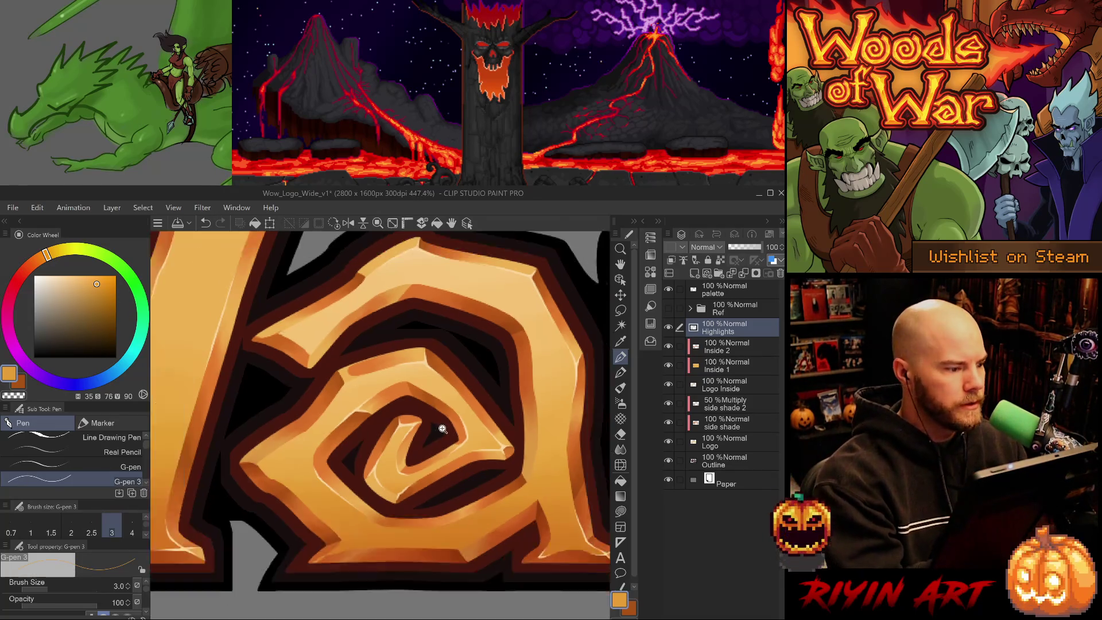
pyautogui.scroll(5, 379, 421)
pyautogui.keyDown('alt'); pyautogui.click(362, 430); pyautogui.keyUp('alt')
pyautogui.scroll(-5, 432, 405)
pyautogui.scroll(8, 469, 521)
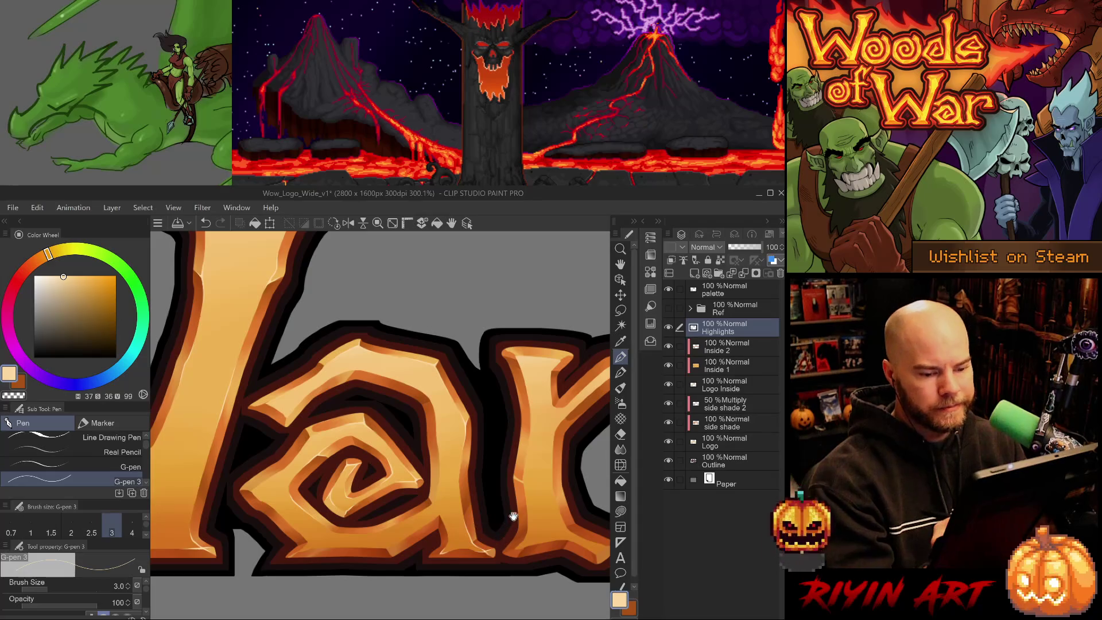
pyautogui.moveTo(510, 516); pyautogui.dragTo(463, 521)
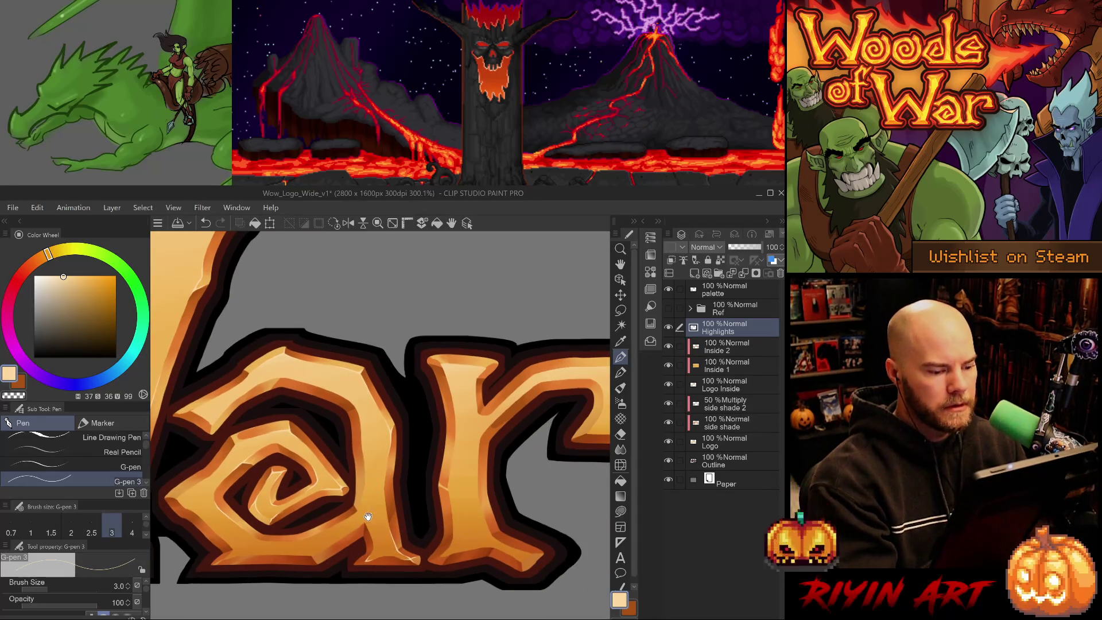
pyautogui.scroll(1, 402, 511)
pyautogui.scroll(1, 419, 508)
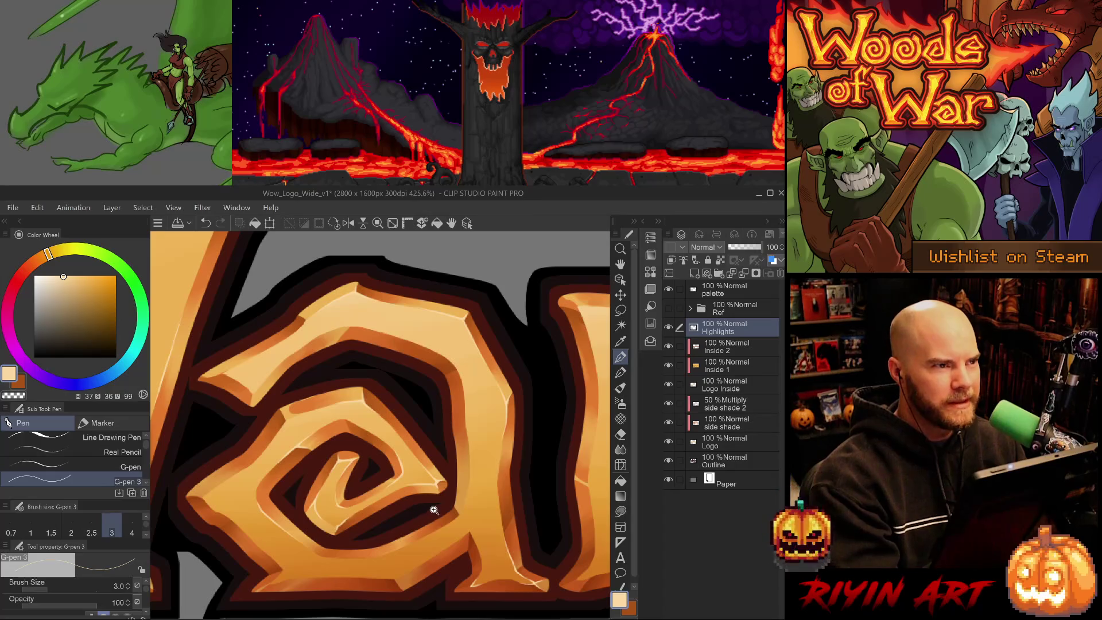
pyautogui.scroll(-2, 433, 509)
pyautogui.scroll(2, 442, 490)
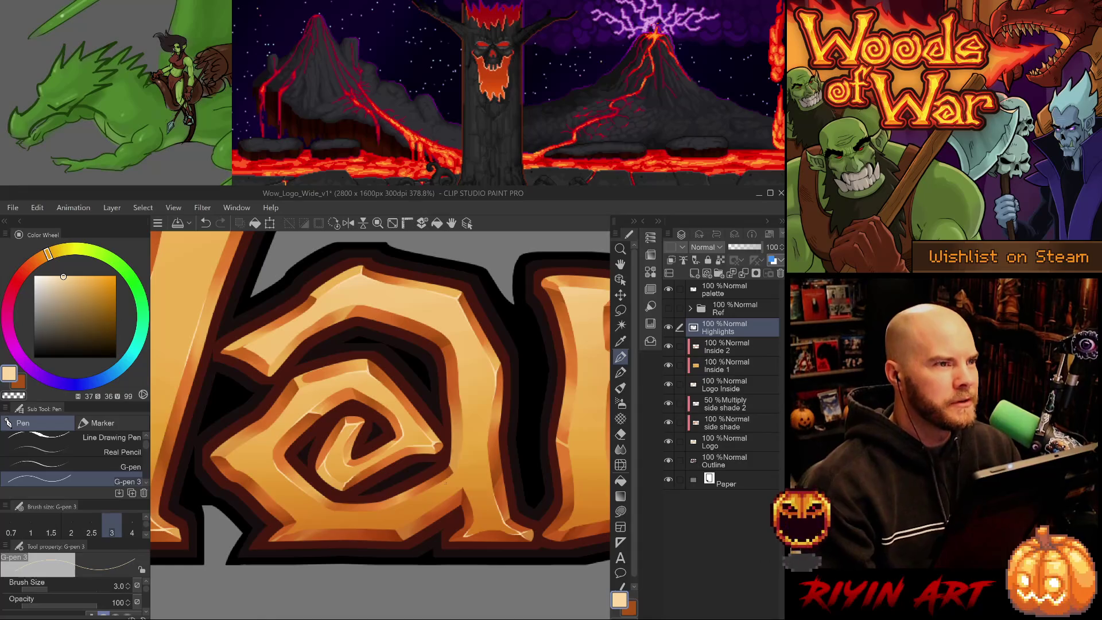
# Step: Save the logo file with Ctrl+S
pyautogui.hotkey('ctrl', 's')
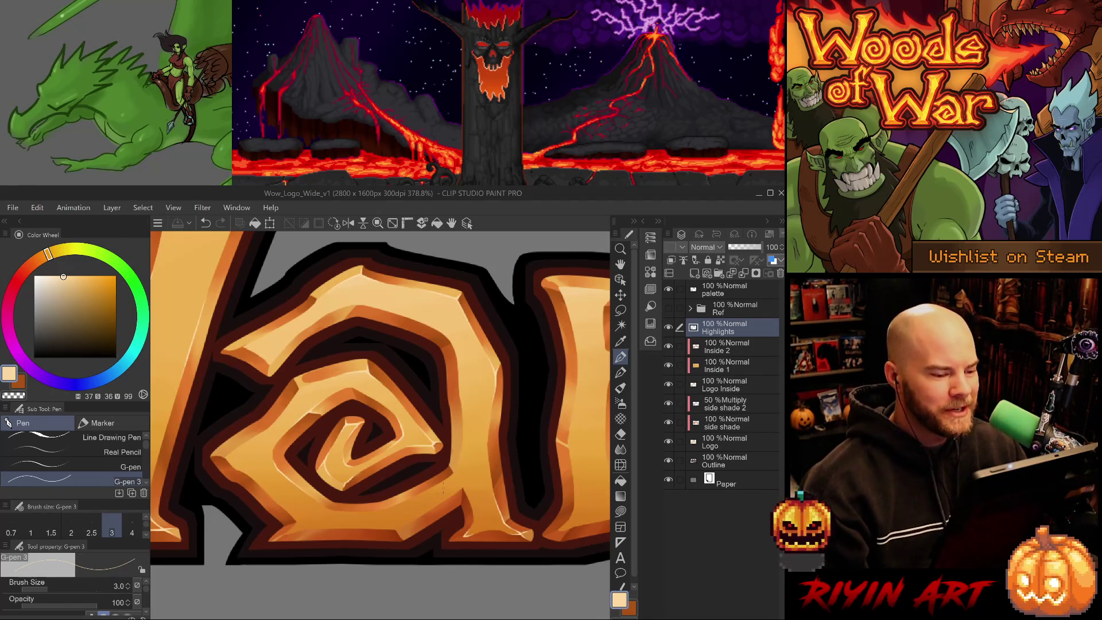
pyautogui.scroll(1, 445, 483)
pyautogui.scroll(-5, 303, 467)
pyautogui.scroll(6, 302, 468)
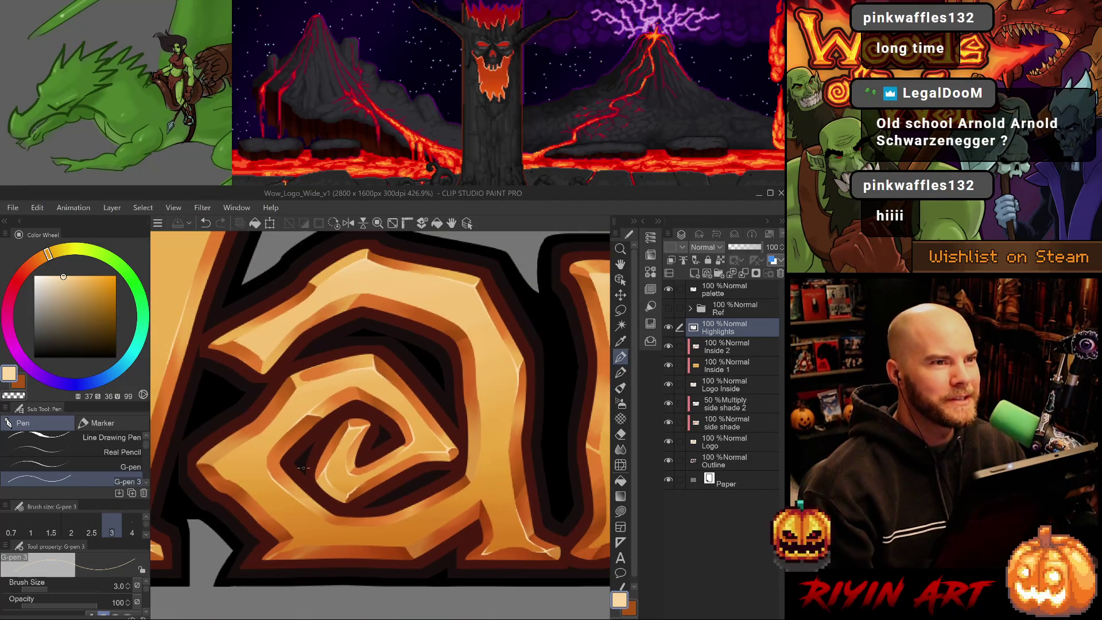
pyautogui.scroll(1, 303, 468)
pyautogui.scroll(-1, 303, 467)
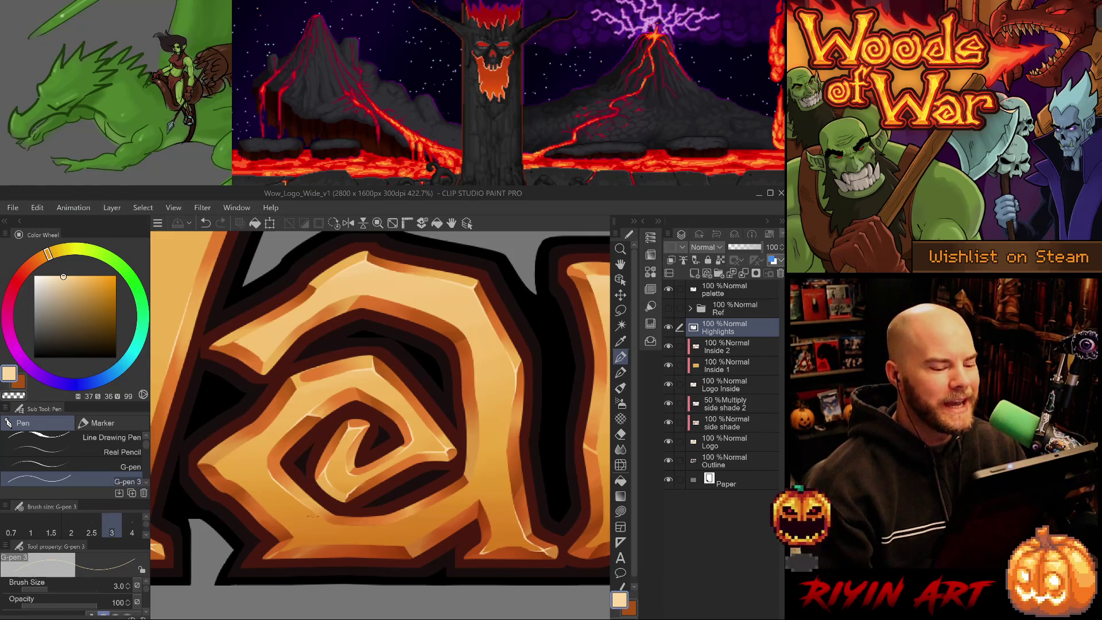
pyautogui.scroll(2, 304, 468)
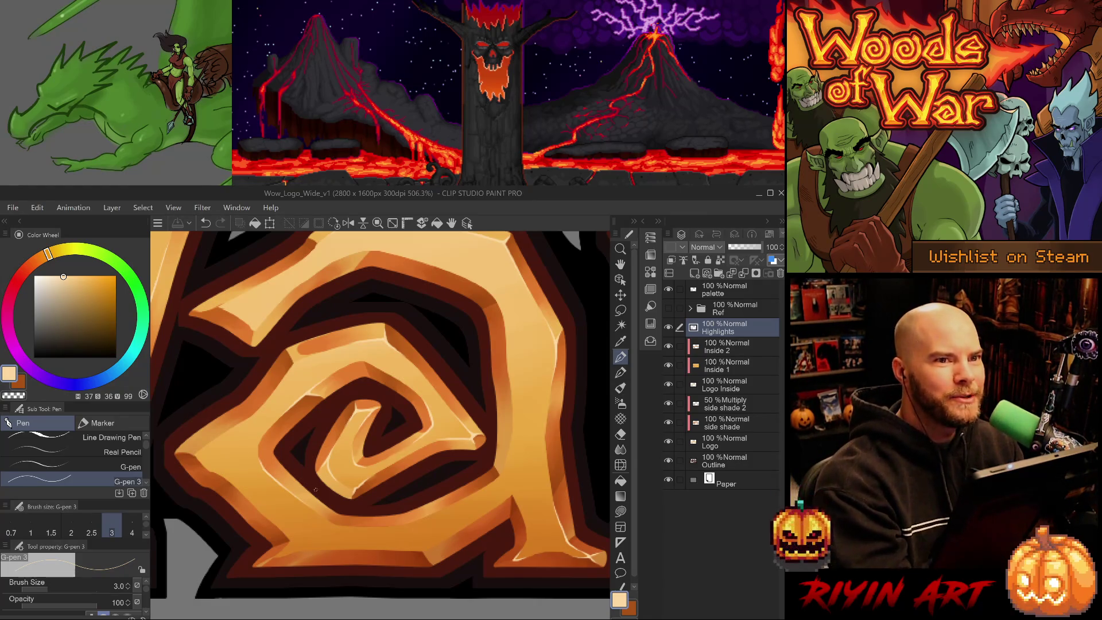
# Step: With a slightly larger pen, zoom in on the spiral and draw highlights along the light strip's left edge
pyautogui.moveTo(289, 514); pyautogui.dragTo(330, 511)
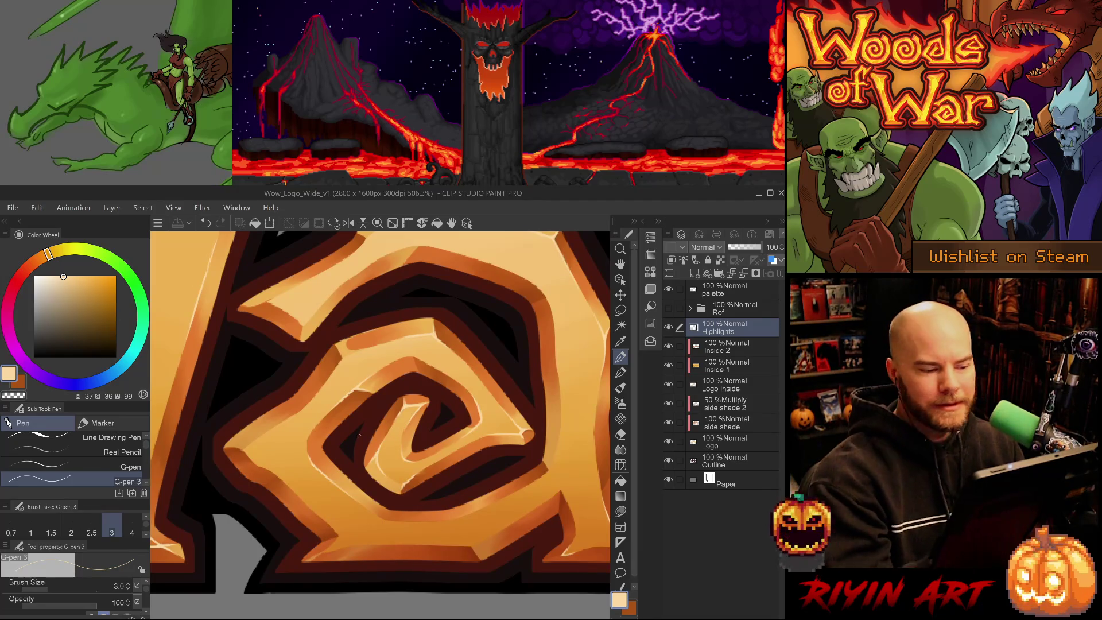
pyautogui.press(',')
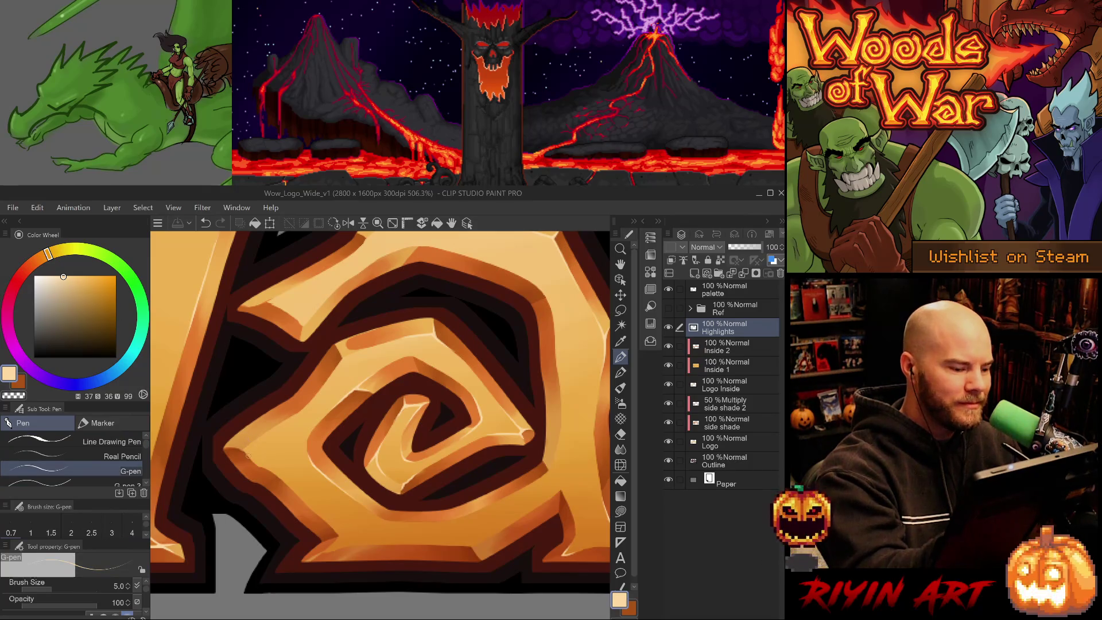
pyautogui.moveTo(379, 479); pyautogui.dragTo(394, 516)
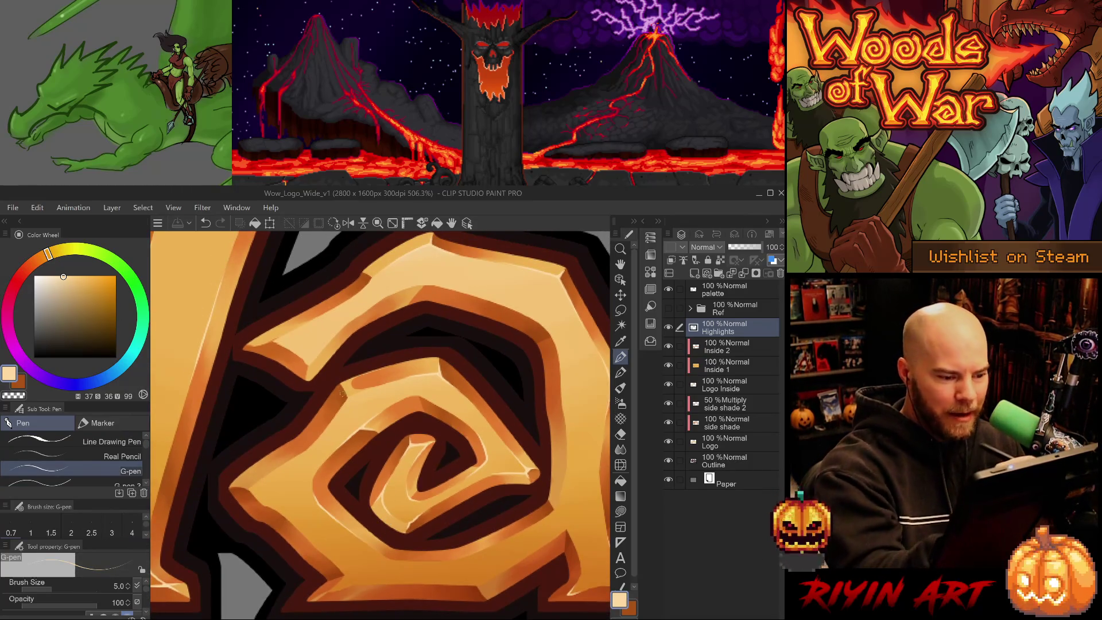
pyautogui.keyDown('ctrl'); pyautogui.click(430, 444); pyautogui.keyUp('ctrl')
pyautogui.keyDown('ctrl'); pyautogui.click(430, 444); pyautogui.keyUp('ctrl')
pyautogui.scroll(-5, 429, 444)
pyautogui.moveTo(355, 399); pyautogui.dragTo(381, 350)
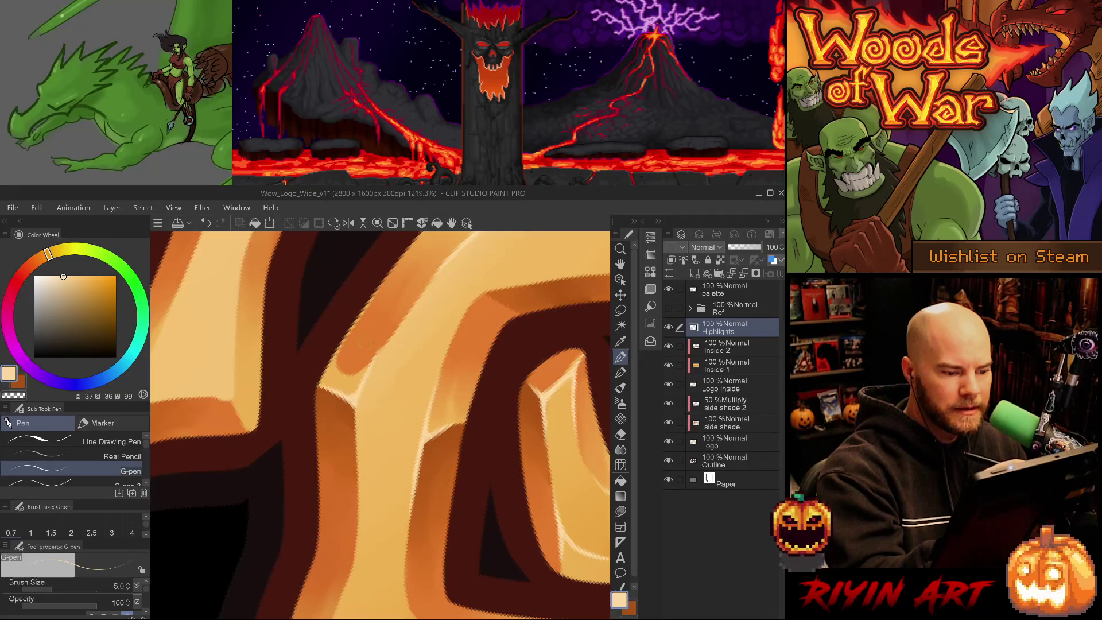
pyautogui.moveTo(353, 408); pyautogui.dragTo(355, 465)
pyautogui.moveTo(348, 404); pyautogui.dragTo(355, 428)
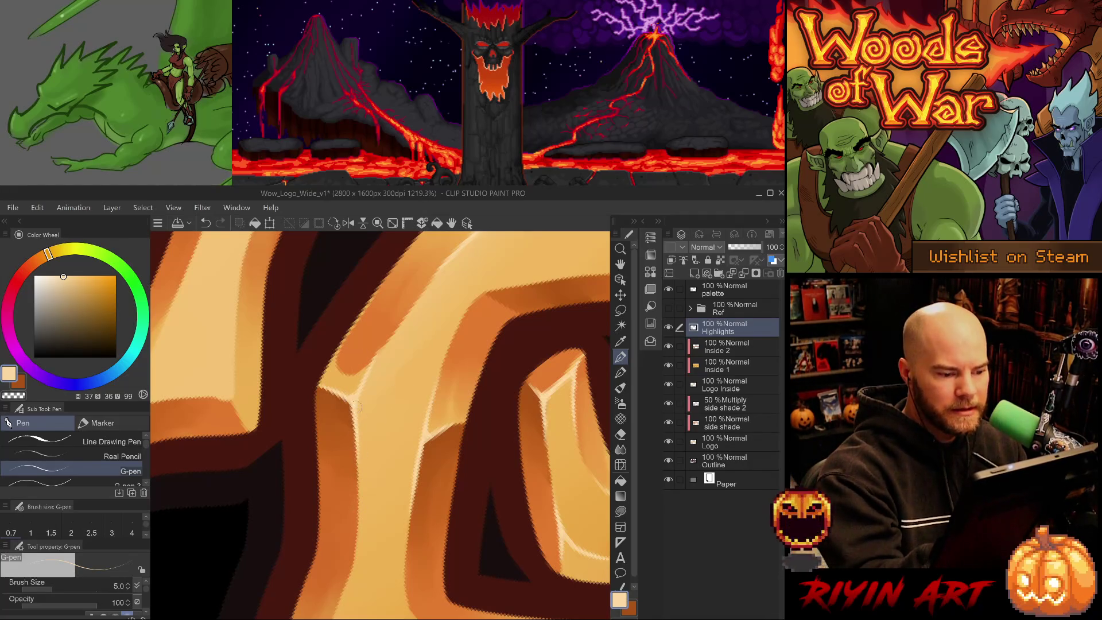
pyautogui.moveTo(443, 397)
pyautogui.mouseDown()
pyautogui.moveTo(381, 512)
pyautogui.moveTo(385, 533)
pyautogui.moveTo(390, 504)
pyautogui.moveTo(324, 539)
pyautogui.mouseUp()
pyautogui.hotkey('ctrl', 'z')
pyautogui.hotkey('ctrl', 'z')
pyautogui.hotkey('ctrl', 'z')
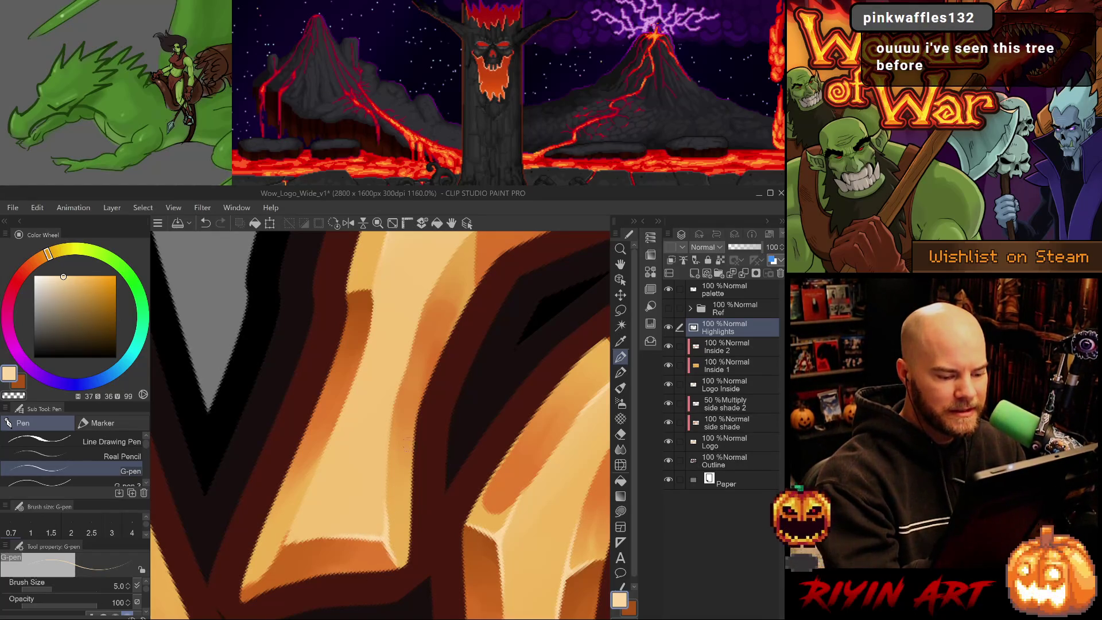
# Step: Tilt the view and redraw a thin highlight along the strip edge, then move on to the swirl letter
pyautogui.moveTo(434, 557)
pyautogui.mouseDown()
pyautogui.moveTo(418, 555)
pyautogui.moveTo(426, 488)
pyautogui.mouseUp()
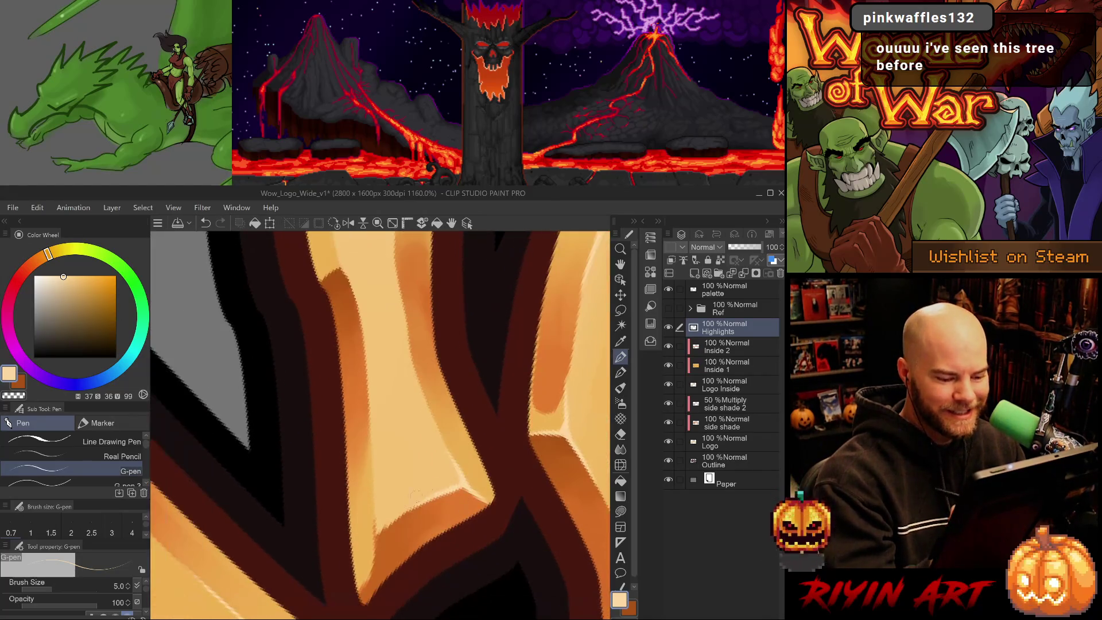
pyautogui.moveTo(374, 525); pyautogui.dragTo(371, 555)
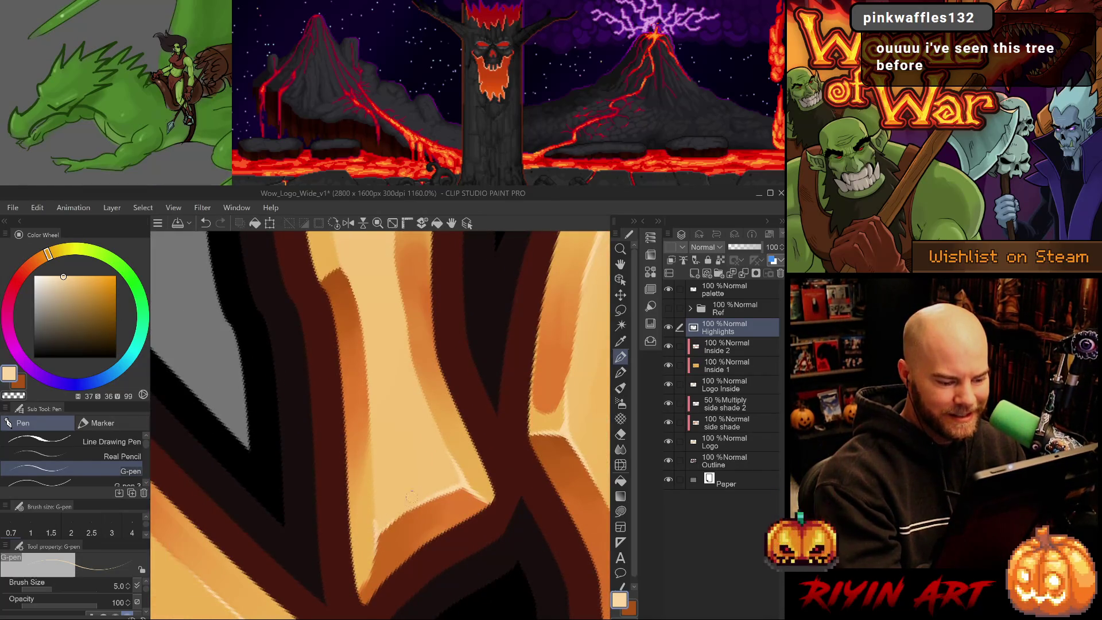
pyautogui.moveTo(376, 533); pyautogui.dragTo(372, 568)
pyautogui.hotkey('ctrl', 'z')
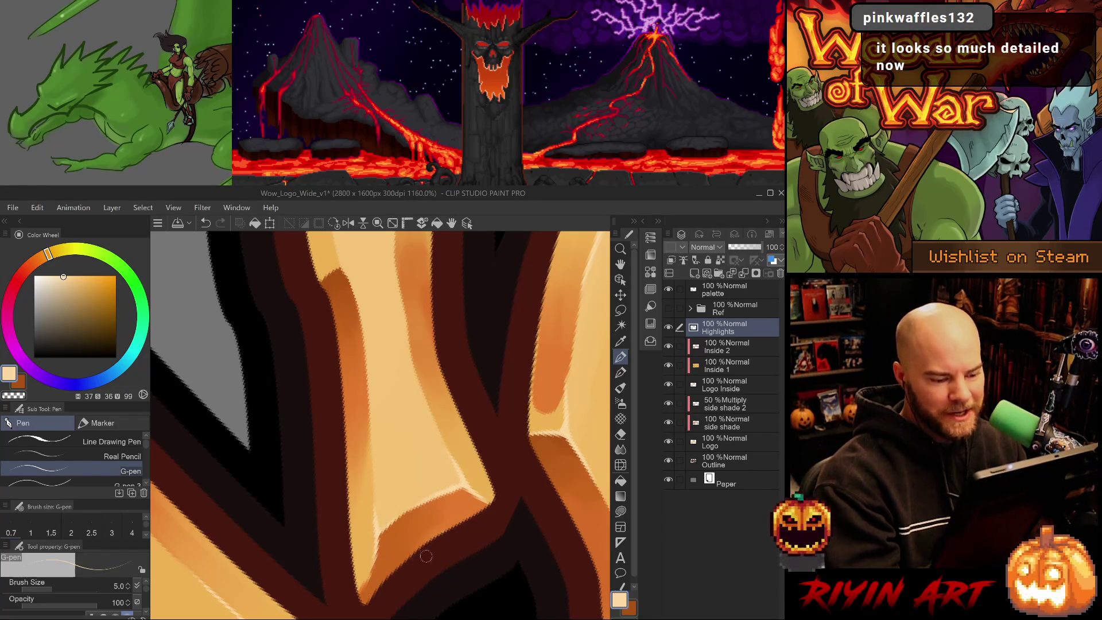
pyautogui.moveTo(492, 519)
pyautogui.mouseDown()
pyautogui.moveTo(466, 517)
pyautogui.moveTo(448, 560)
pyautogui.mouseUp()
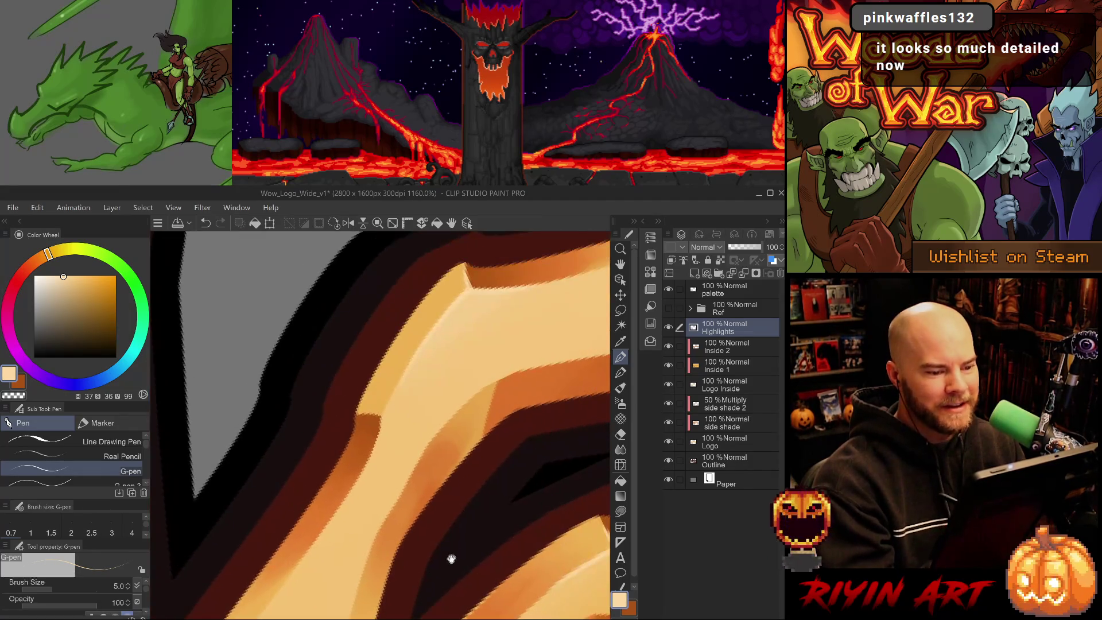
pyautogui.scroll(-5, 501, 508)
pyautogui.moveTo(525, 506); pyautogui.dragTo(407, 482)
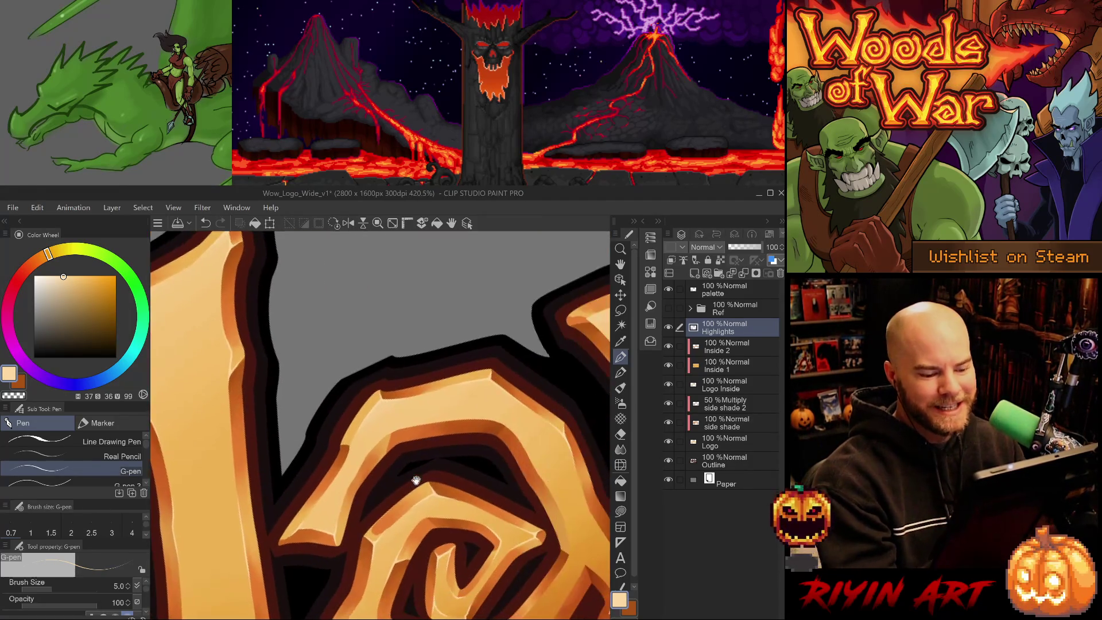
pyautogui.moveTo(566, 507); pyautogui.dragTo(500, 497)
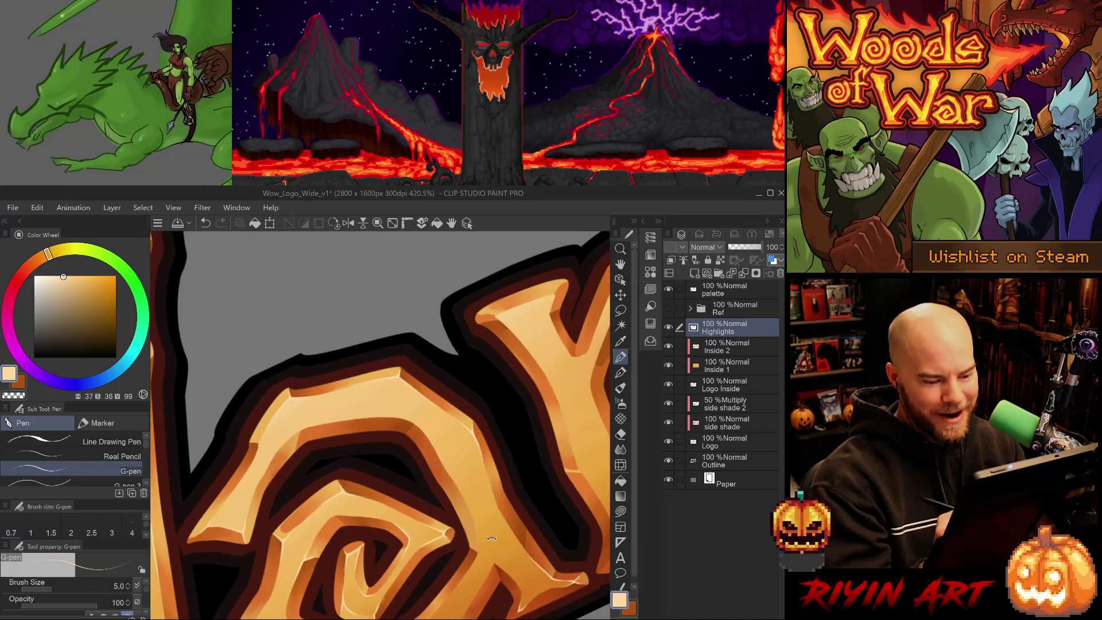
pyautogui.scroll(4, 494, 499)
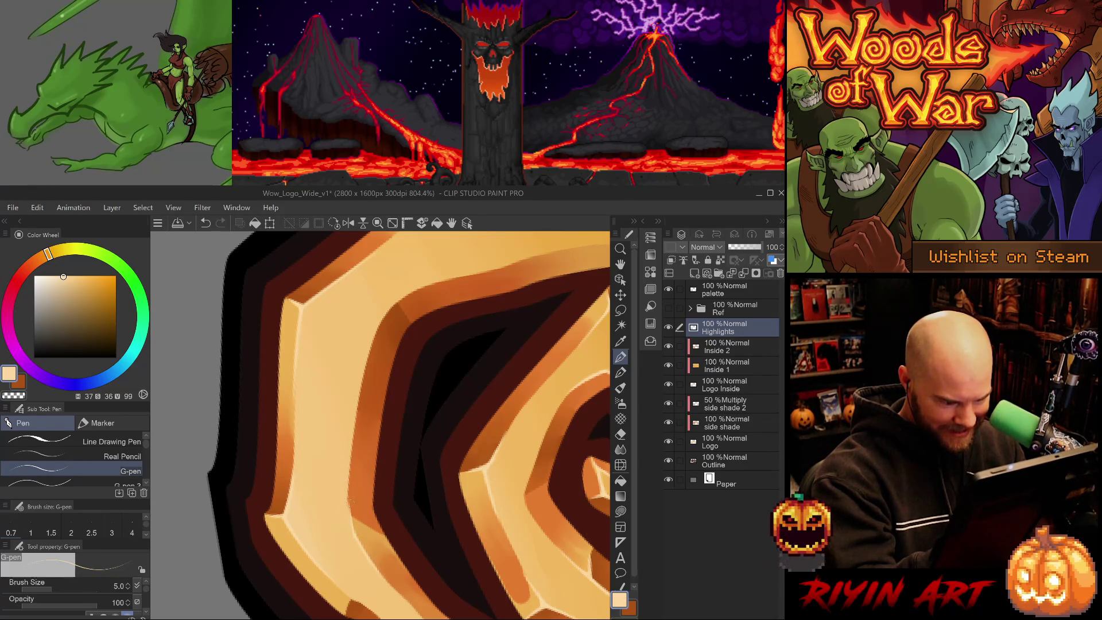
# Step: Remove a misplaced highlight on the letter 'a' and undo a too-long retry
pyautogui.press('e')
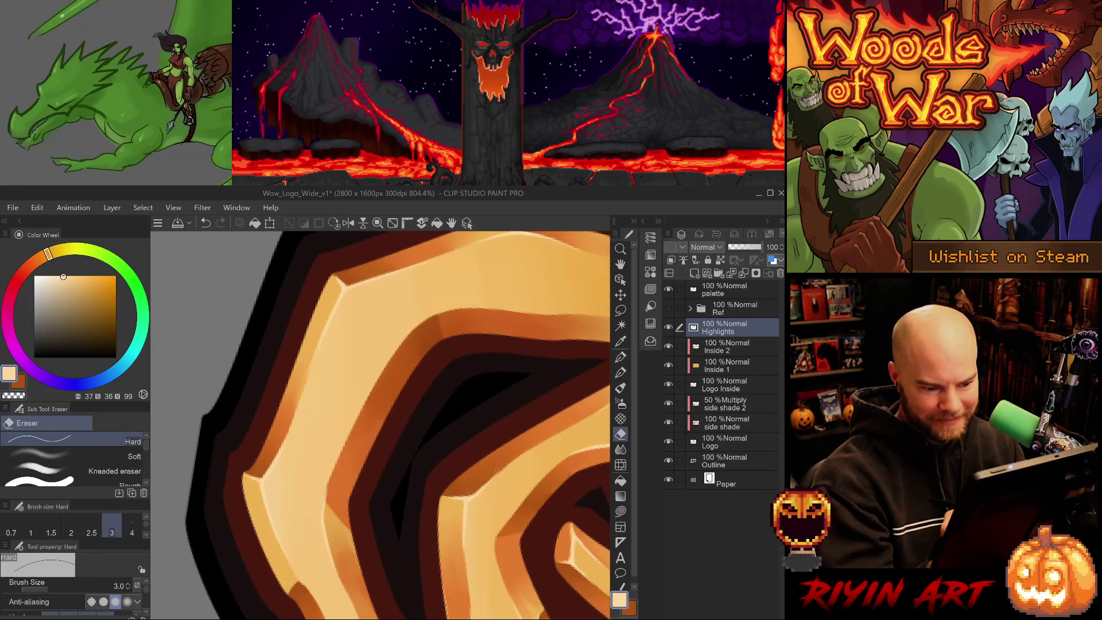
pyautogui.scroll(-5, 439, 537)
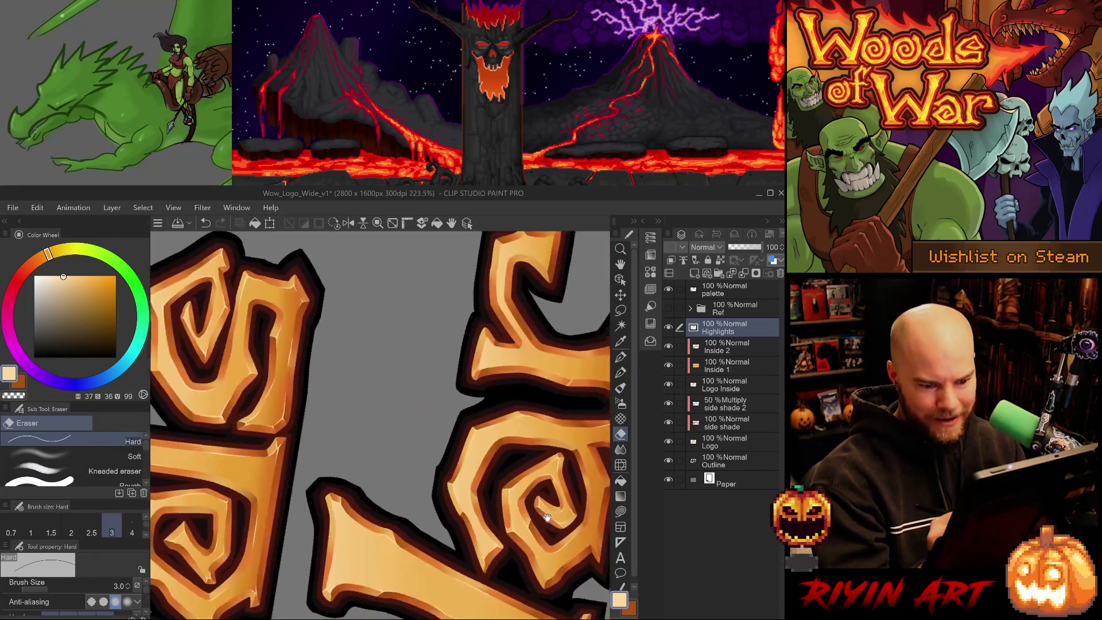
pyautogui.scroll(3, 421, 466)
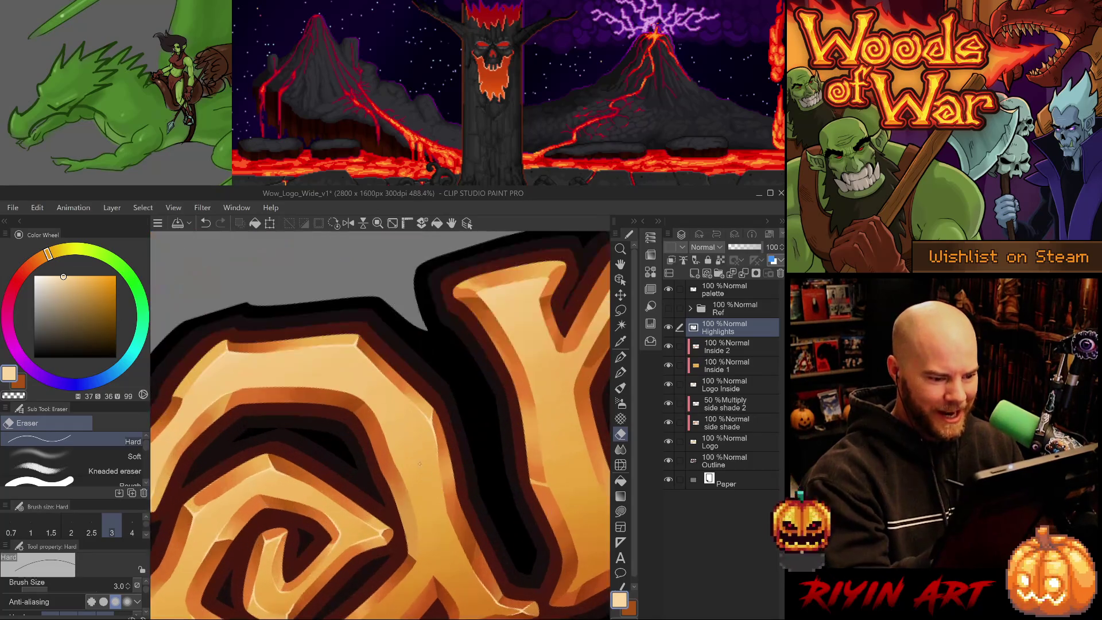
pyautogui.press('p')
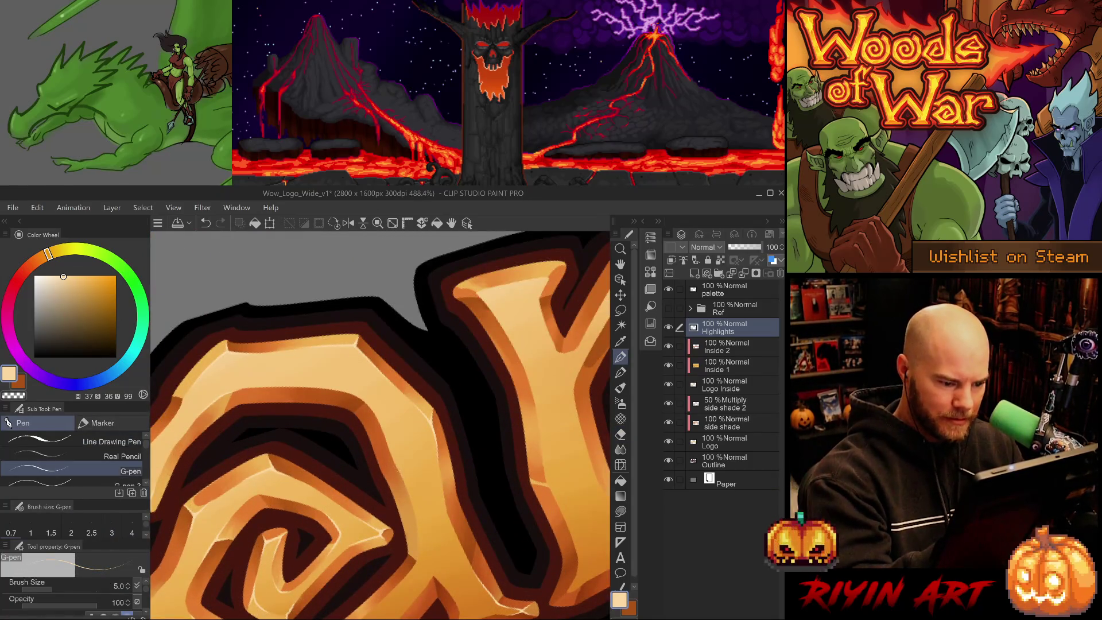
pyautogui.hotkey('ctrl', 'z')
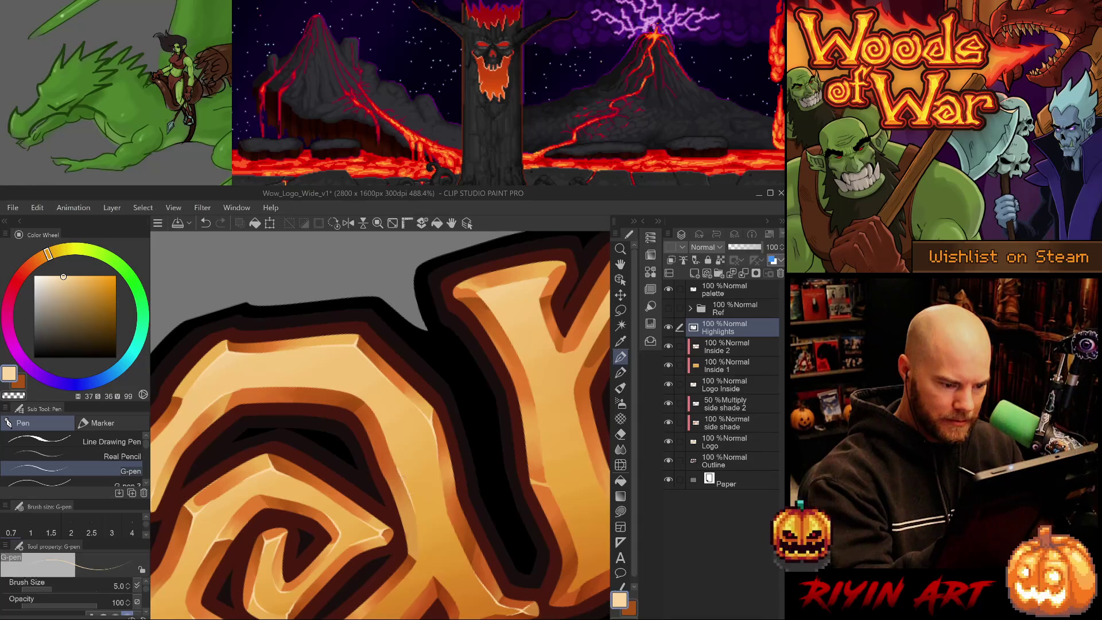
pyautogui.moveTo(414, 517); pyautogui.dragTo(400, 472)
pyautogui.hotkey('ctrl', 'z')
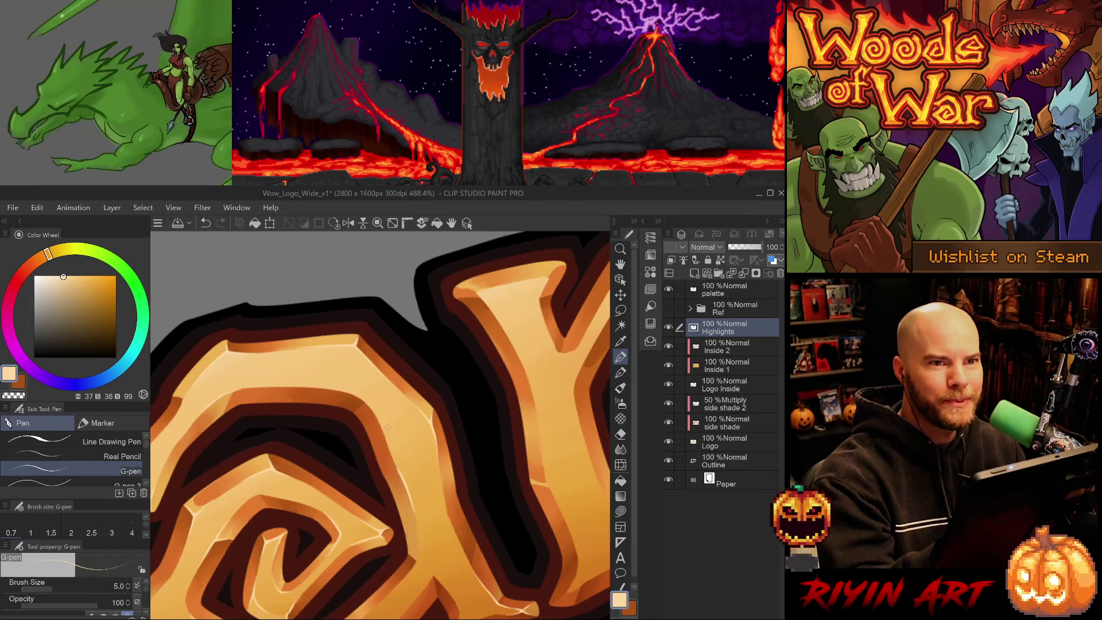
# Step: Draw a highlight along the swirl's inner edge and extend it upward
pyautogui.press('e')
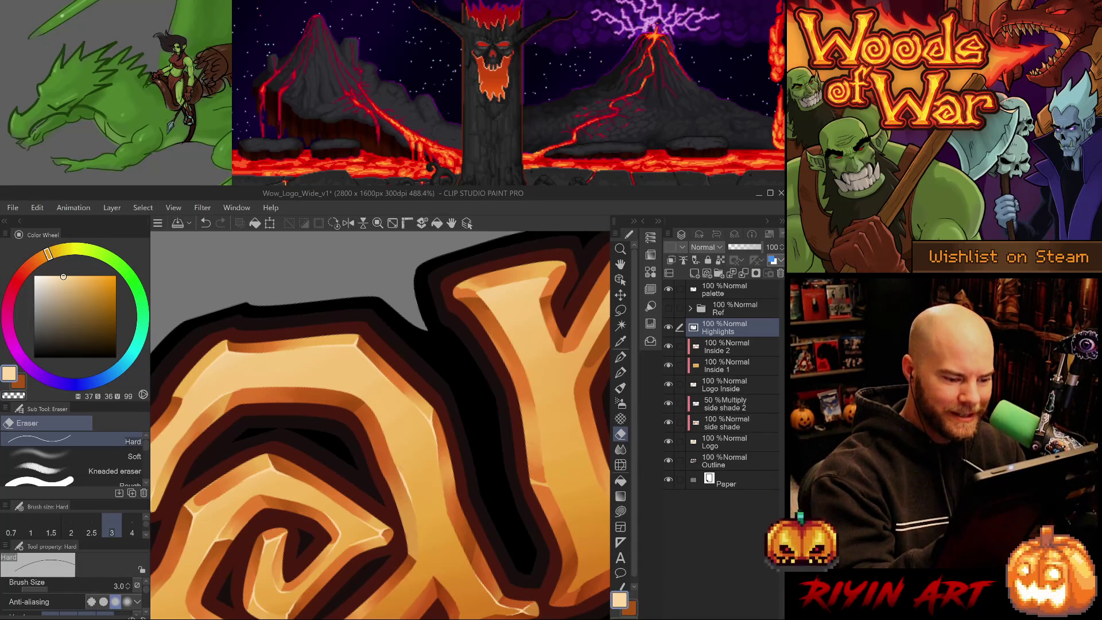
pyautogui.scroll(-3, 453, 522)
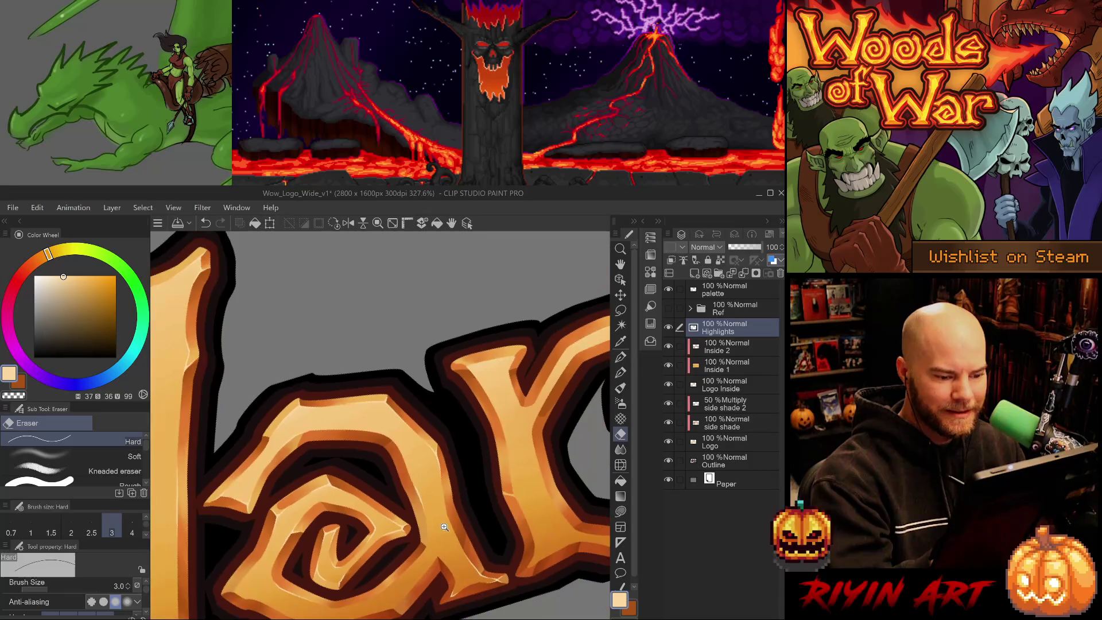
pyautogui.moveTo(462, 525)
pyautogui.mouseDown()
pyautogui.moveTo(450, 482)
pyautogui.moveTo(327, 453)
pyautogui.mouseUp()
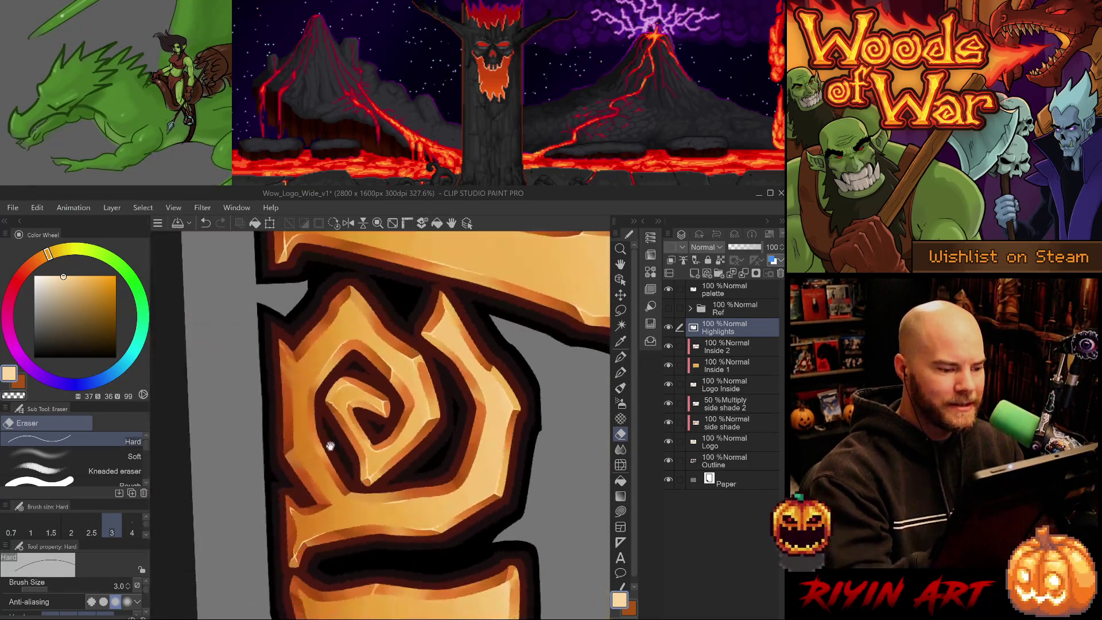
pyautogui.press('p')
pyautogui.press('p')
pyautogui.scroll(7, 310, 401)
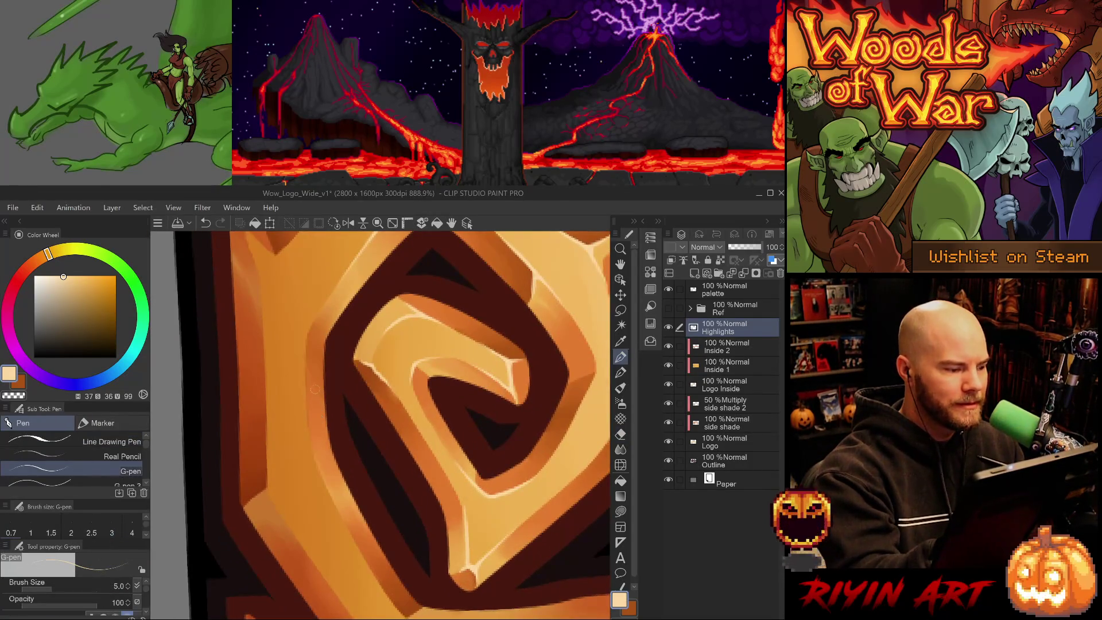
pyautogui.moveTo(316, 428)
pyautogui.mouseDown()
pyautogui.moveTo(318, 482)
pyautogui.moveTo(344, 527)
pyautogui.mouseUp()
pyautogui.hotkey('ctrl', 'z')
pyautogui.hotkey('ctrl', 'z')
pyautogui.moveTo(315, 462); pyautogui.dragTo(346, 525)
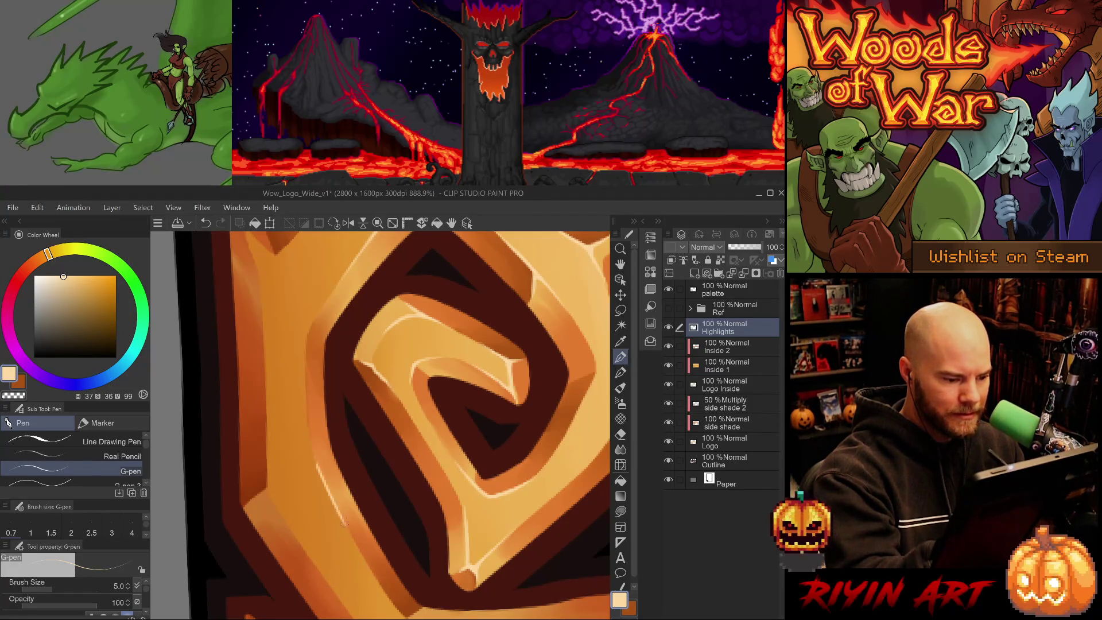
pyautogui.moveTo(307, 419); pyautogui.dragTo(319, 475)
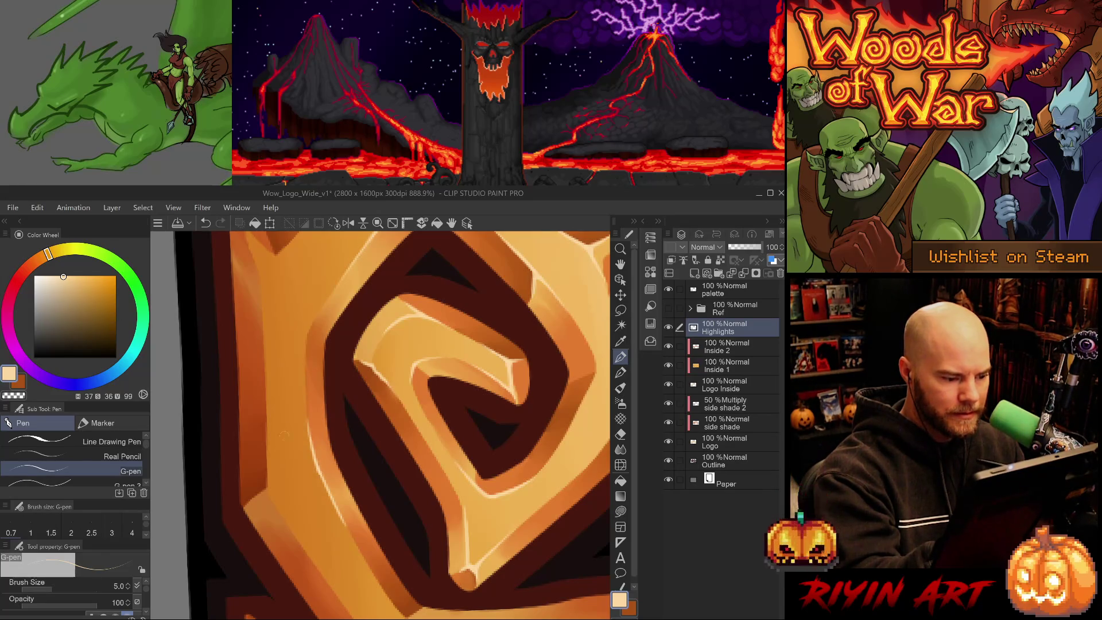
# Step: Add a bright highlight along the letter's lower edge, then select the side shade layer
pyautogui.moveTo(338, 392)
pyautogui.mouseDown()
pyautogui.moveTo(427, 499)
pyautogui.moveTo(479, 456)
pyautogui.moveTo(475, 425)
pyautogui.moveTo(463, 435)
pyautogui.mouseUp()
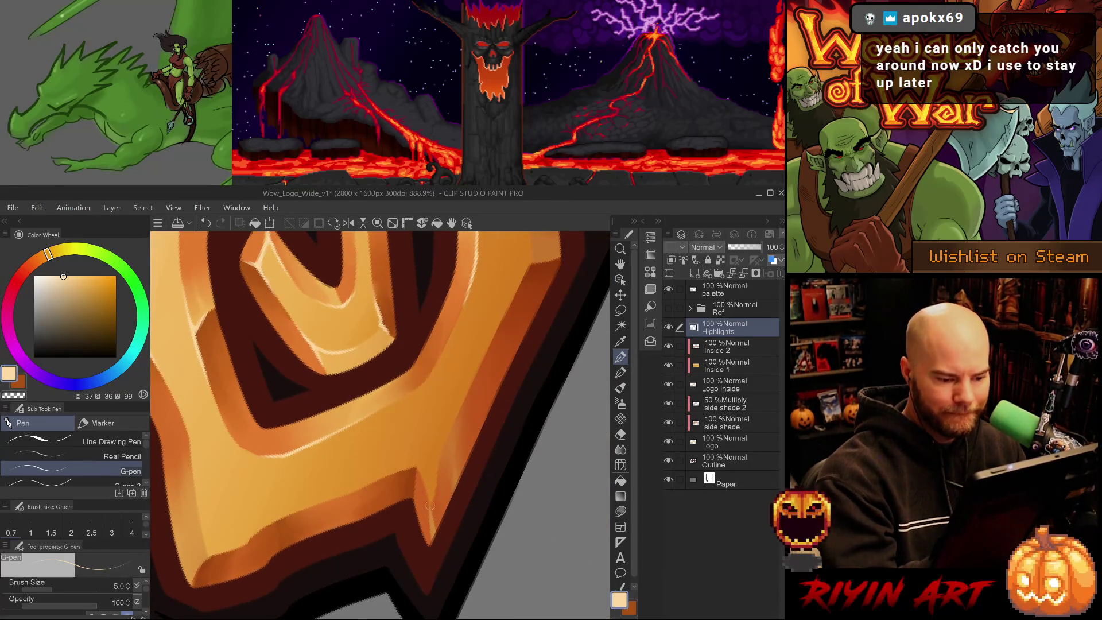
pyautogui.moveTo(429, 504)
pyautogui.mouseDown()
pyautogui.moveTo(432, 535)
pyautogui.moveTo(420, 475)
pyautogui.moveTo(437, 487)
pyautogui.moveTo(438, 459)
pyautogui.mouseUp()
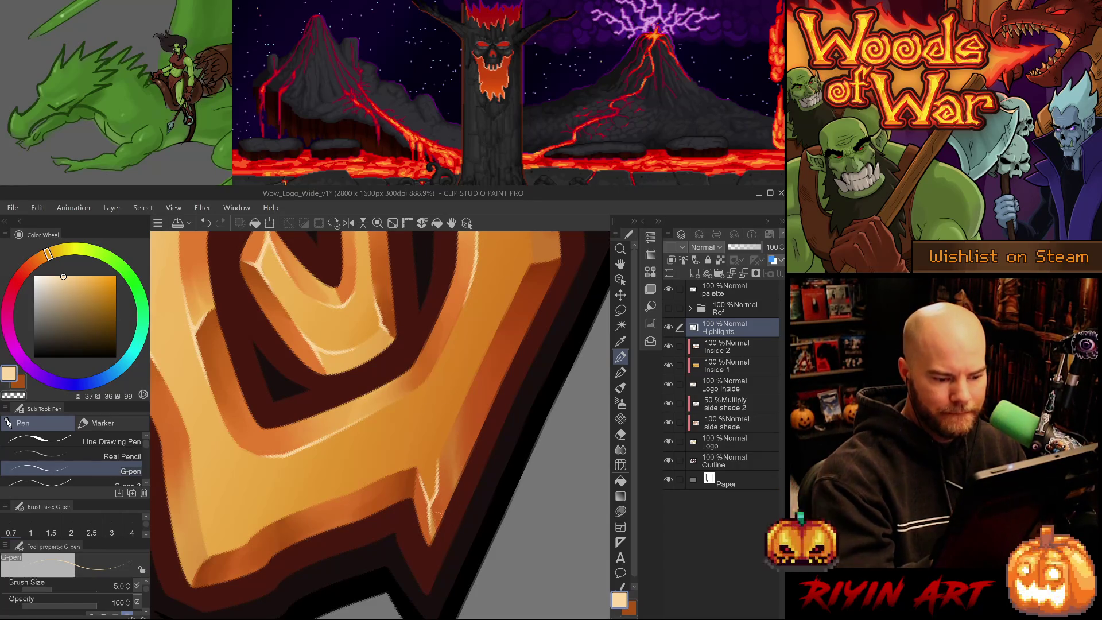
pyautogui.click(730, 424)
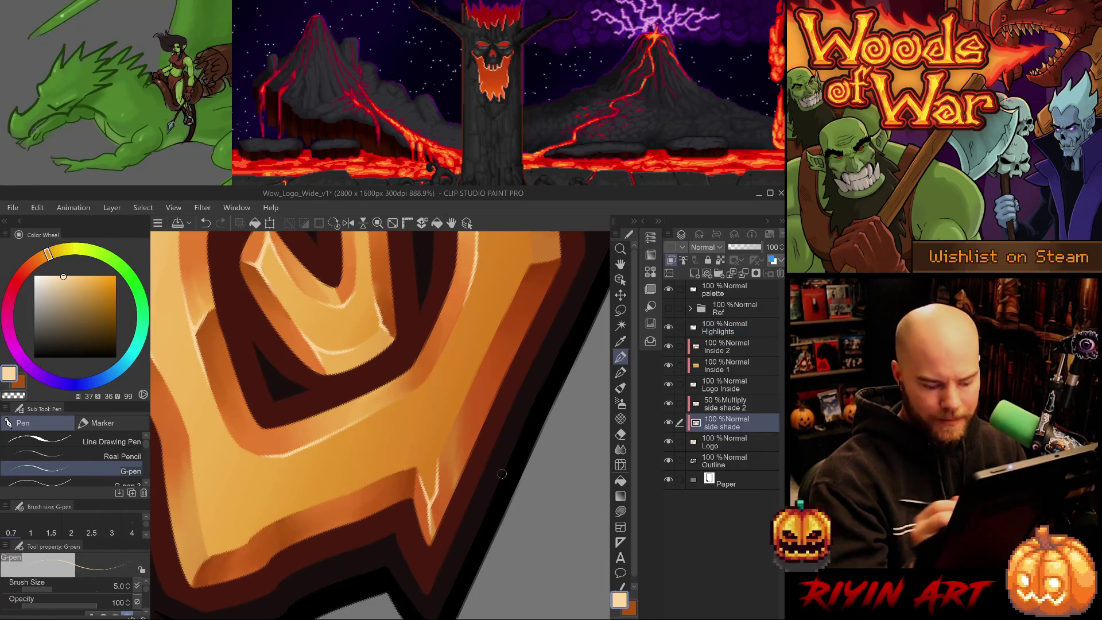
pyautogui.press('j')
pyautogui.press('[')
pyautogui.press('[')
pyautogui.press('[')
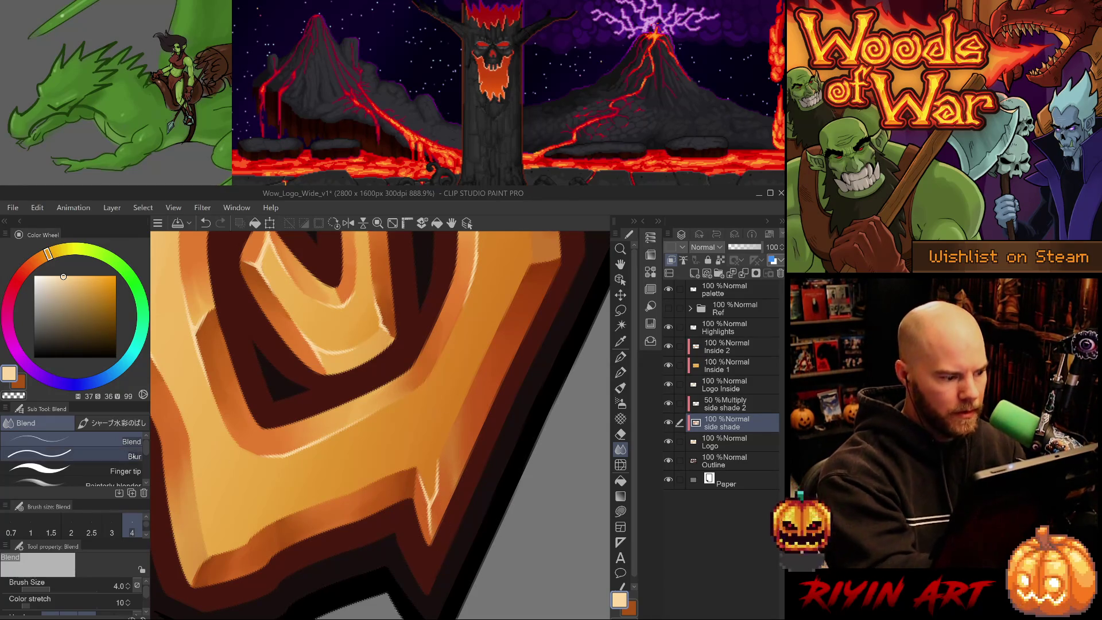
pyautogui.press('.')
pyautogui.press(']')
pyautogui.press(']')
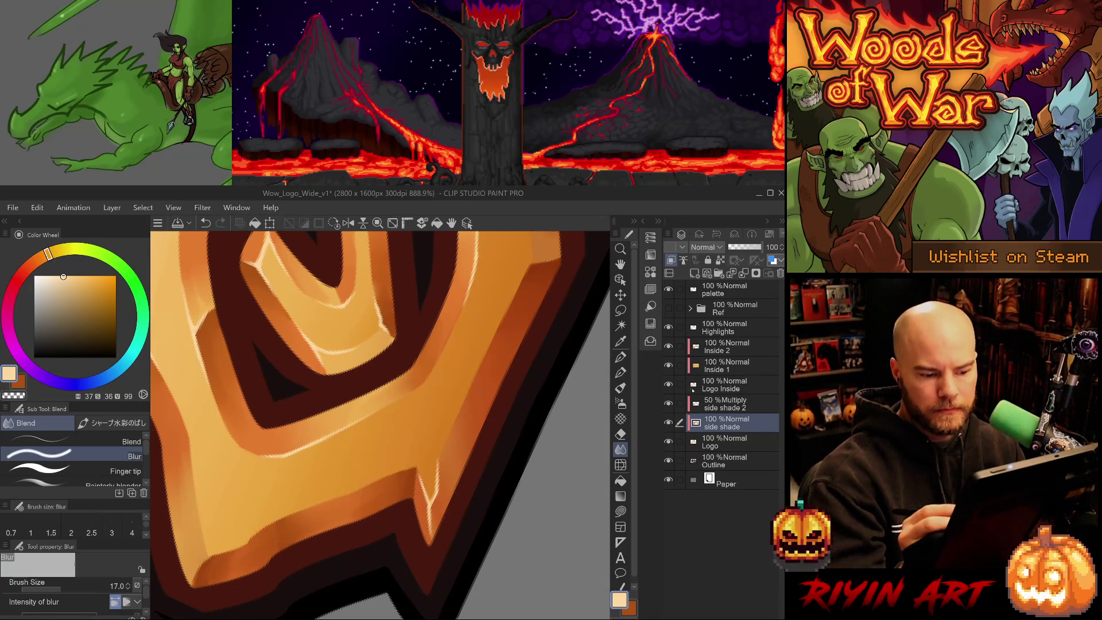
pyautogui.click(724, 329)
pyautogui.scroll(-10, 407, 440)
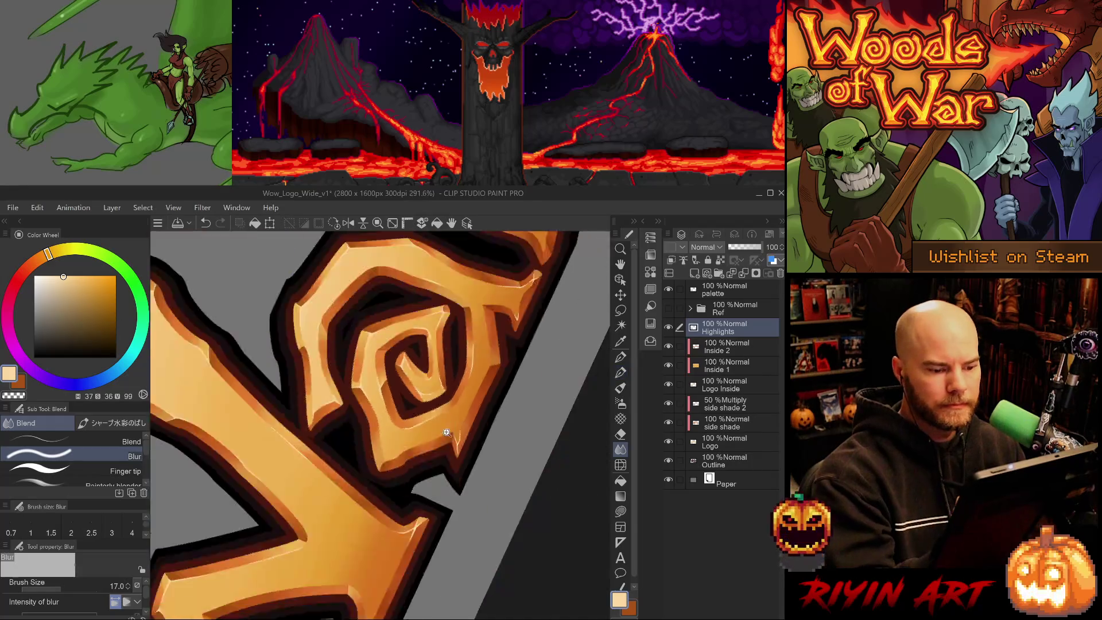
pyautogui.press('p')
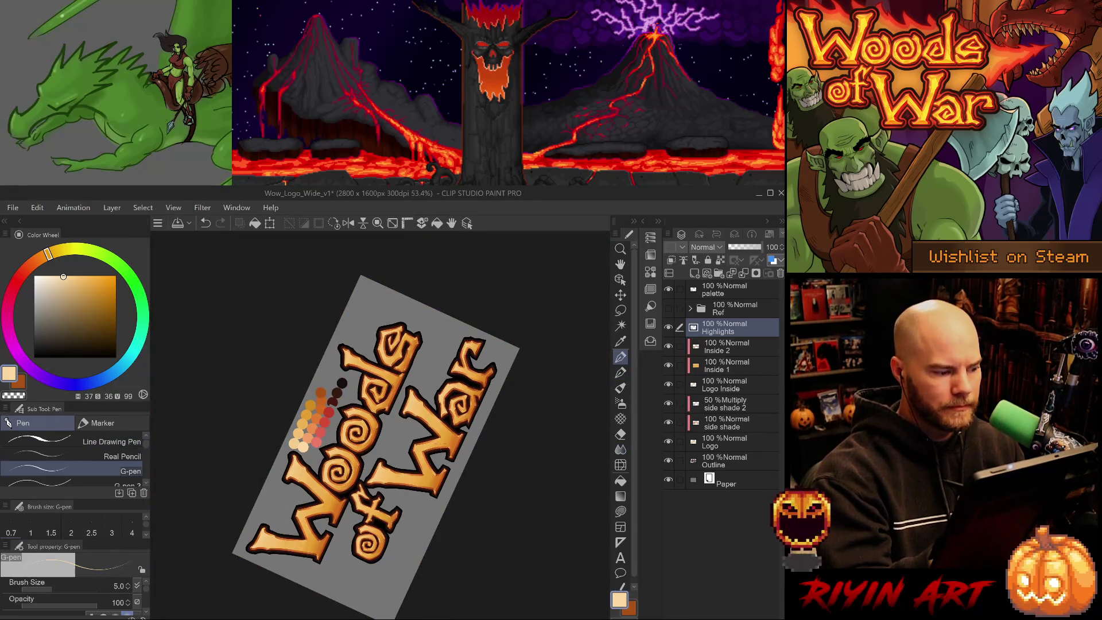
# Step: Add a small highlight stroke on the swirl, undoing the unwanted trial strokes
pyautogui.scroll(8, 470, 406)
pyautogui.moveTo(504, 418)
pyautogui.mouseDown()
pyautogui.moveTo(459, 501)
pyautogui.moveTo(508, 506)
pyautogui.mouseUp()
pyautogui.moveTo(336, 466)
pyautogui.mouseDown()
pyautogui.moveTo(318, 494)
pyautogui.moveTo(351, 440)
pyautogui.mouseUp()
pyautogui.hotkey('ctrl', 'z')
pyautogui.hotkey('ctrl', 'z')
pyautogui.moveTo(354, 524); pyautogui.dragTo(366, 469)
pyautogui.press('e')
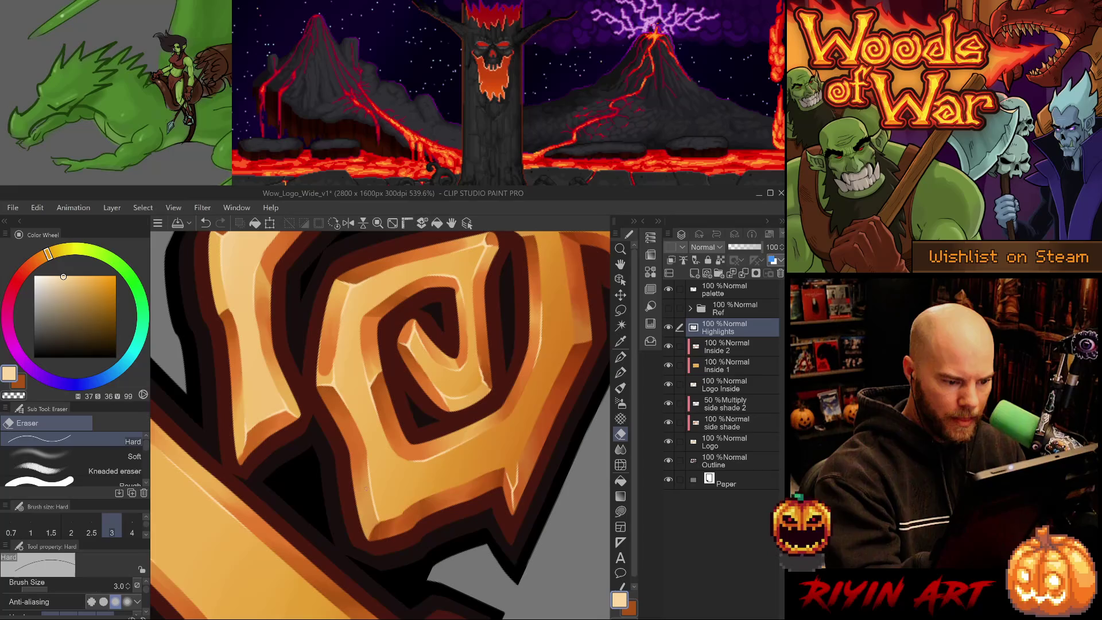
pyautogui.press('p')
pyautogui.hotkey('ctrl', 'z')
pyautogui.moveTo(378, 541); pyautogui.dragTo(371, 537)
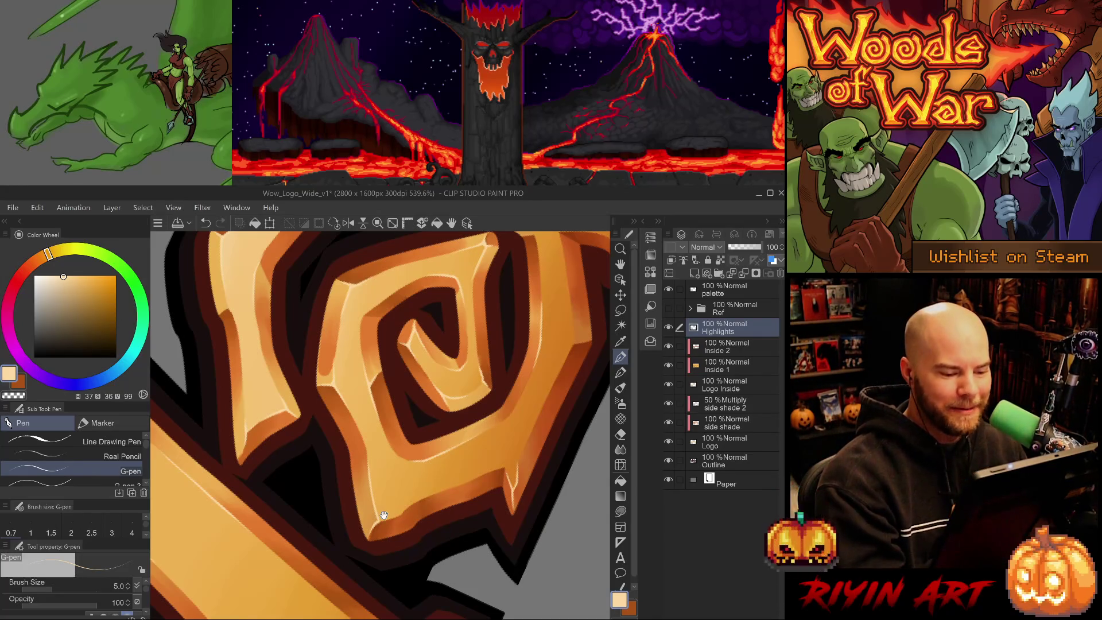
# Step: Rotate the view 45° clockwise, trim stray highlight lines, and select the side shade layer
pyautogui.press('^')
pyautogui.press('^')
pyautogui.press('^')
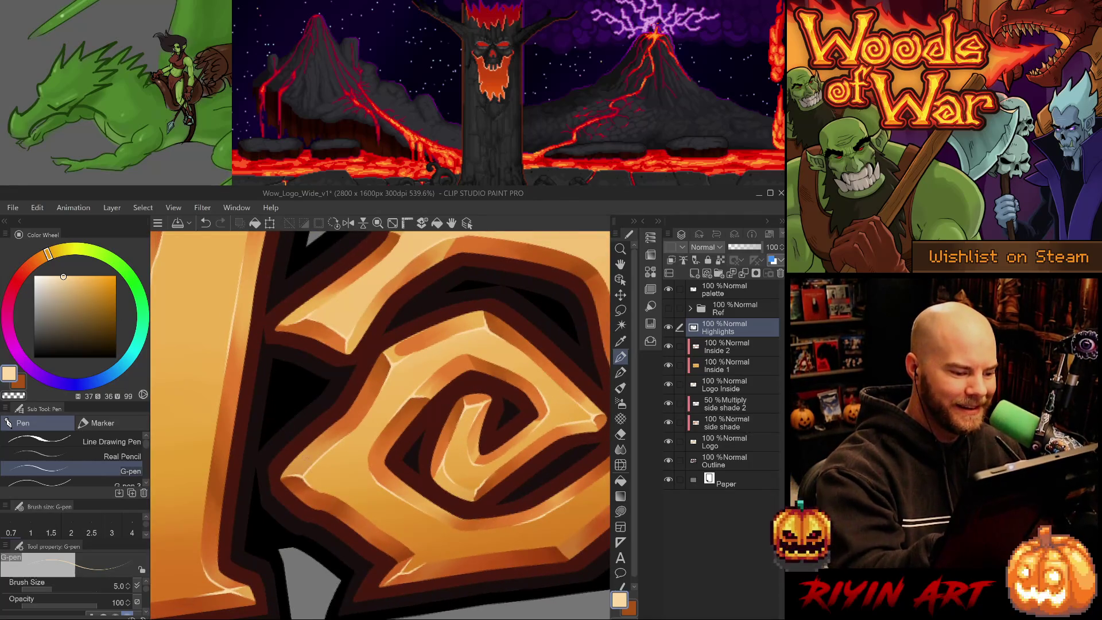
pyautogui.moveTo(455, 536); pyautogui.dragTo(413, 561)
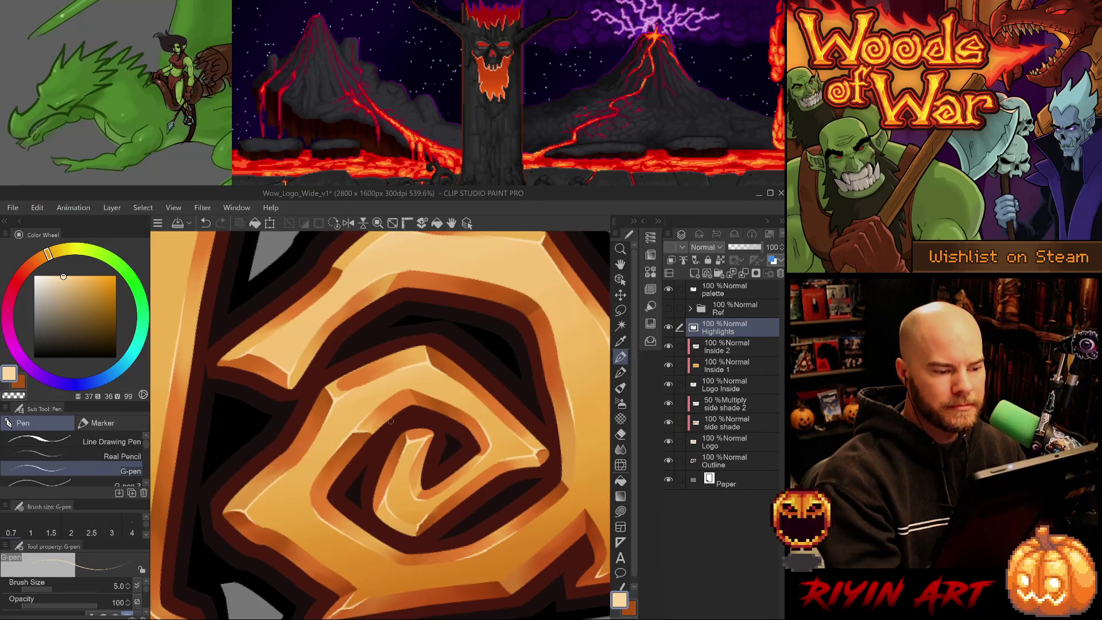
pyautogui.press('e')
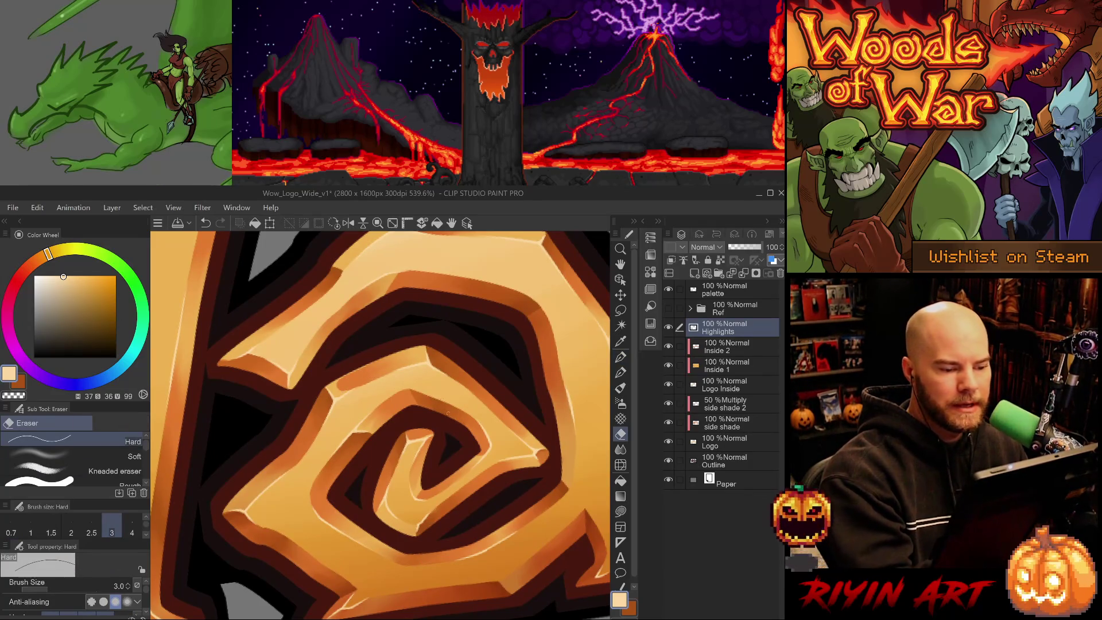
pyautogui.scroll(-2, 467, 492)
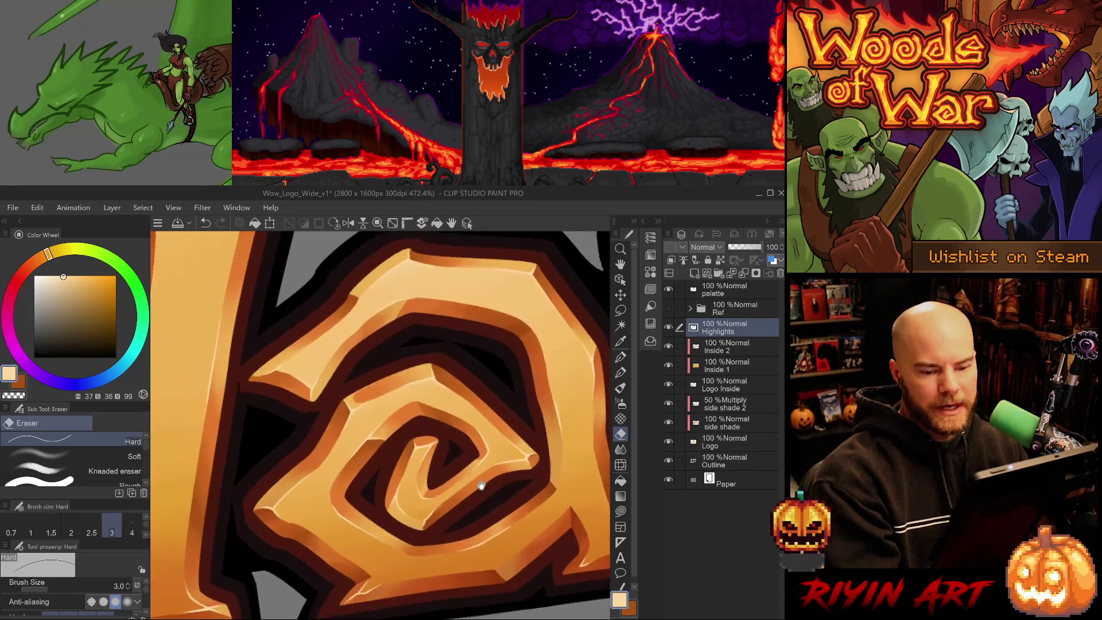
pyautogui.keyDown('ctrl'); pyautogui.keyDown('shift'); pyautogui.click(474, 490); pyautogui.keyUp('shift'); pyautogui.keyUp('ctrl')
# Step: Blur the side shading beside the spiral, then return to the Highlights layer with the size 5 pen
pyautogui.press('j')
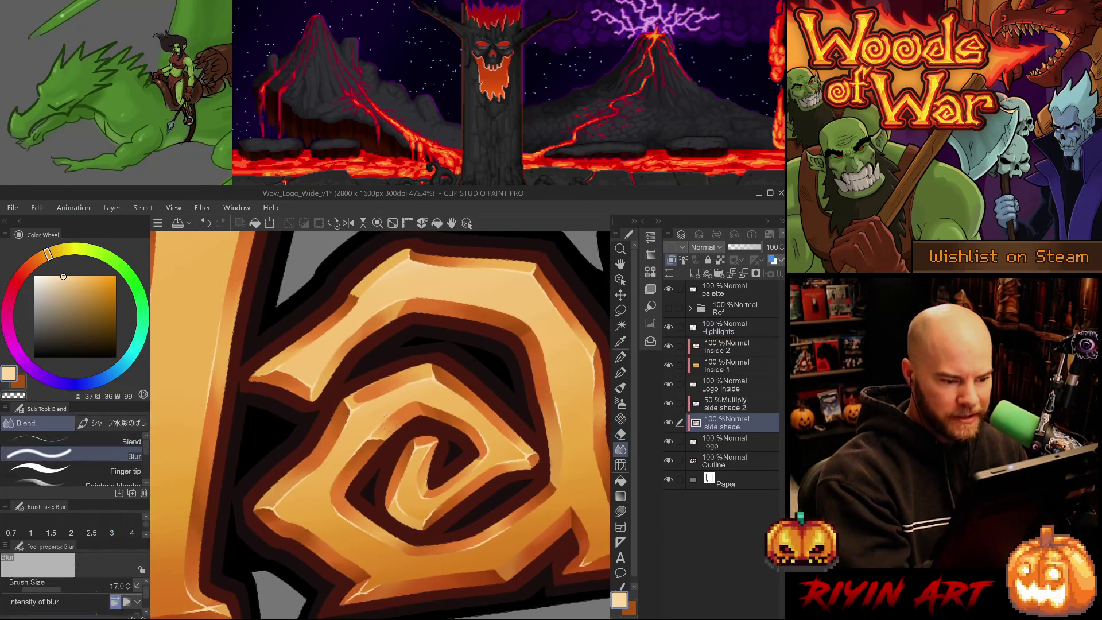
pyautogui.moveTo(459, 499)
pyautogui.mouseDown()
pyautogui.moveTo(482, 513)
pyautogui.moveTo(476, 505)
pyautogui.mouseUp()
pyautogui.click(724, 328)
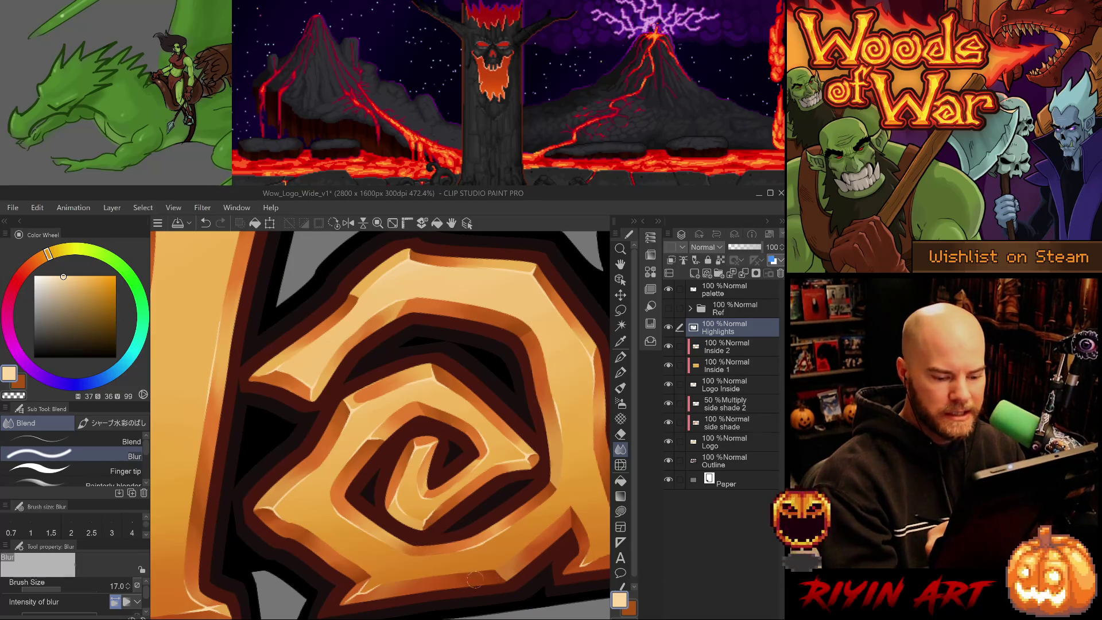
pyautogui.press('p')
pyautogui.press('.')
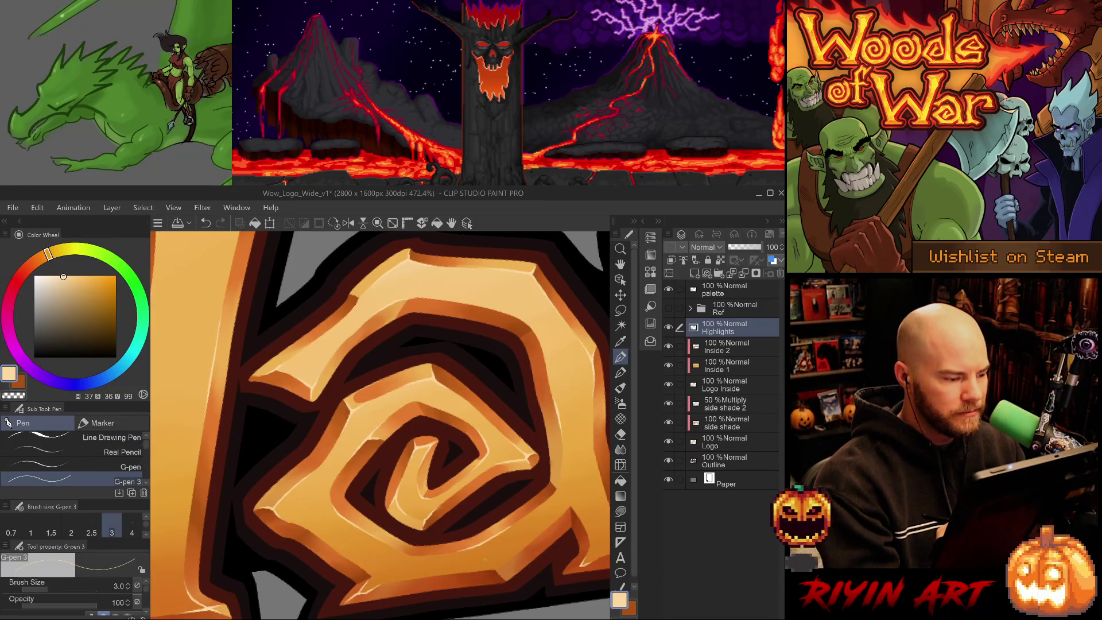
pyautogui.press(',')
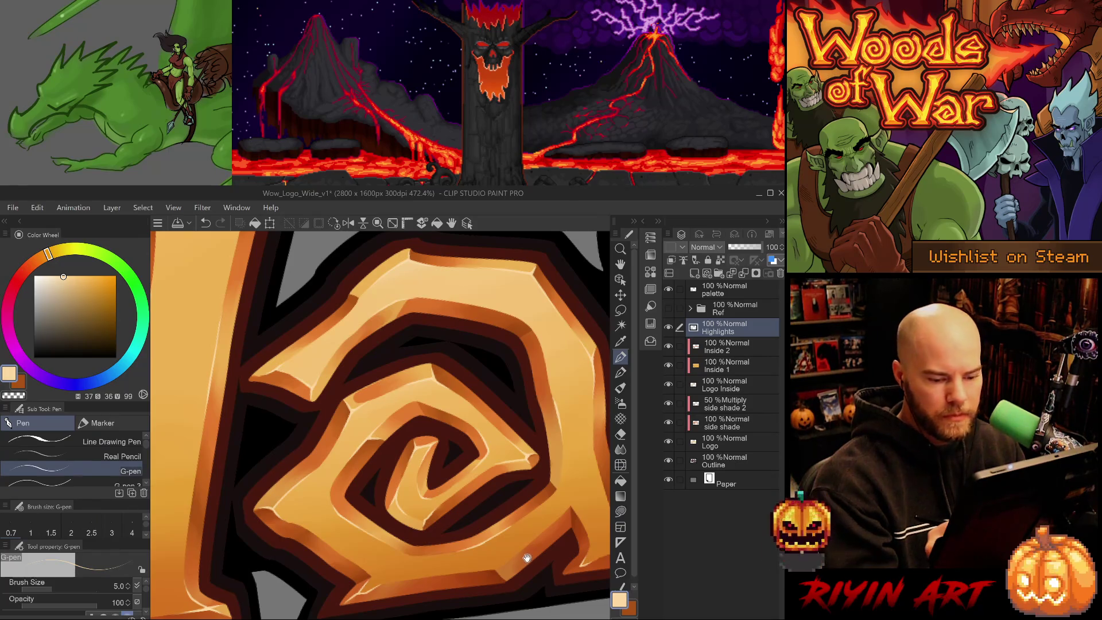
# Step: Pan to another part of the spiral, undo a trial highlight, and switch to the eraser
pyautogui.moveTo(544, 541)
pyautogui.mouseDown()
pyautogui.moveTo(529, 522)
pyautogui.moveTo(288, 460)
pyautogui.moveTo(261, 479)
pyautogui.moveTo(282, 518)
pyautogui.mouseUp()
pyautogui.hotkey('ctrl', 'z')
pyautogui.hotkey('ctrl', 'z')
pyautogui.hotkey('ctrl', 'z')
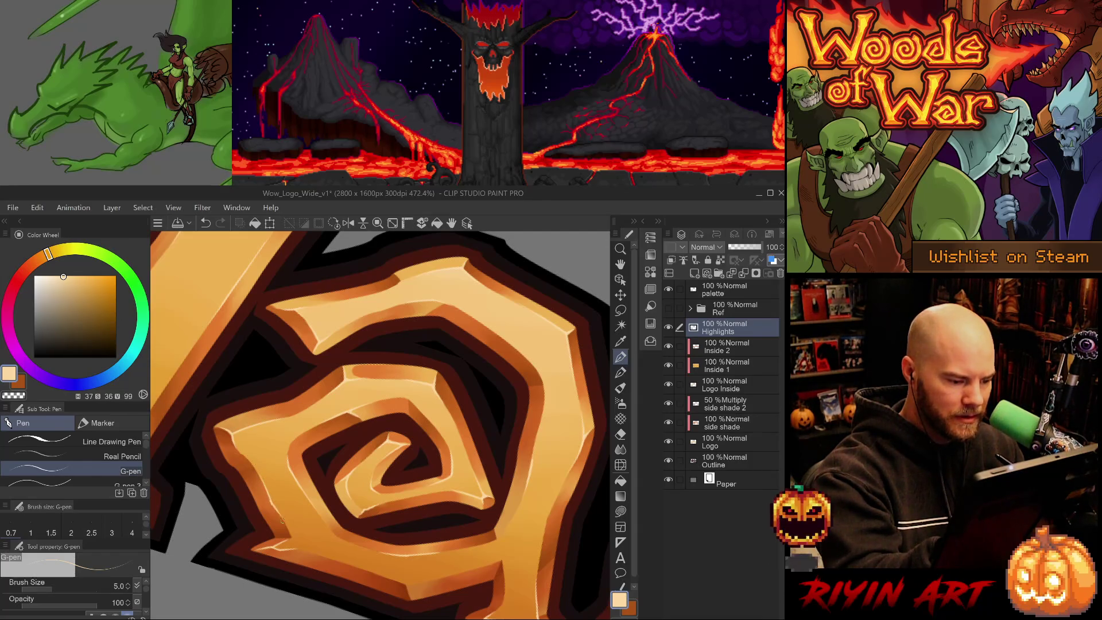
pyautogui.press('e')
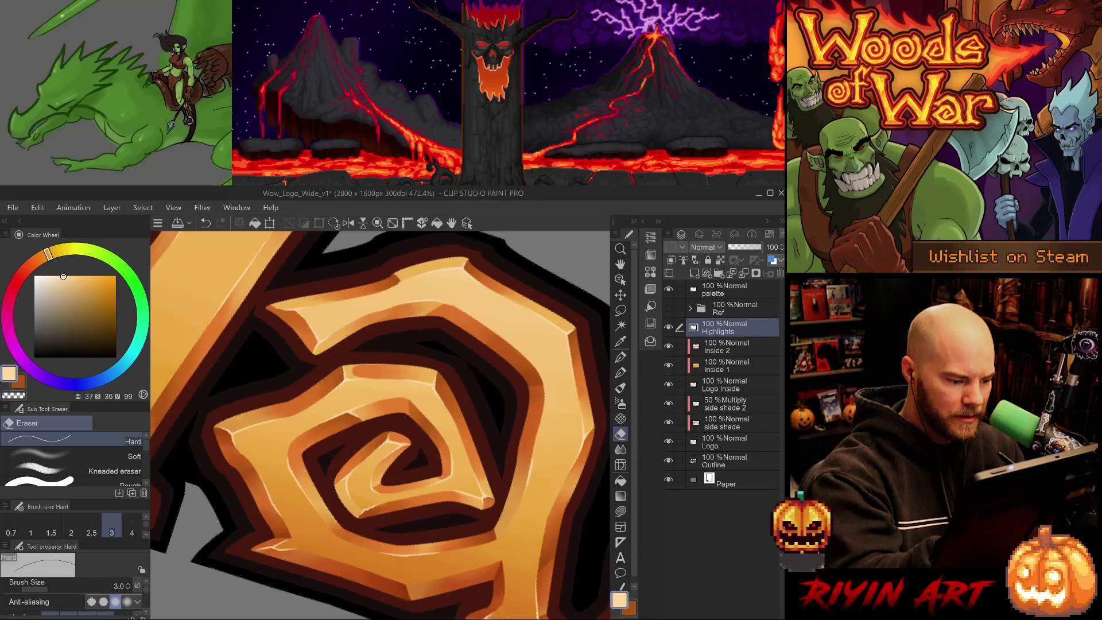
pyautogui.scroll(-10, 518, 515)
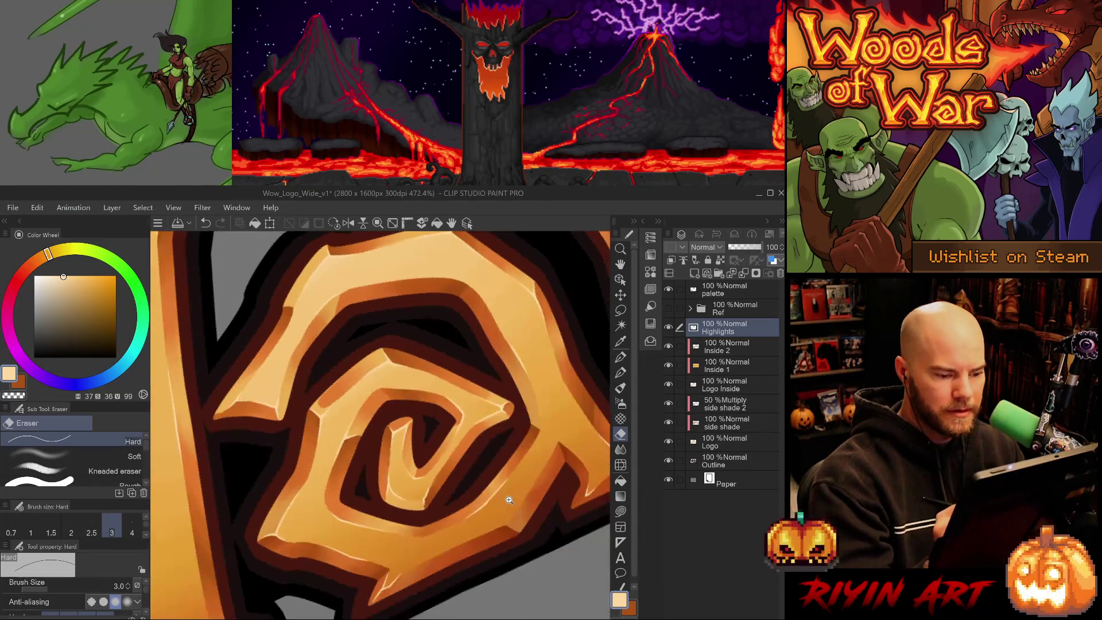
# Step: Zoom out and reset the canvas rotation so the whole logo sits level
pyautogui.scroll(4, 519, 514)
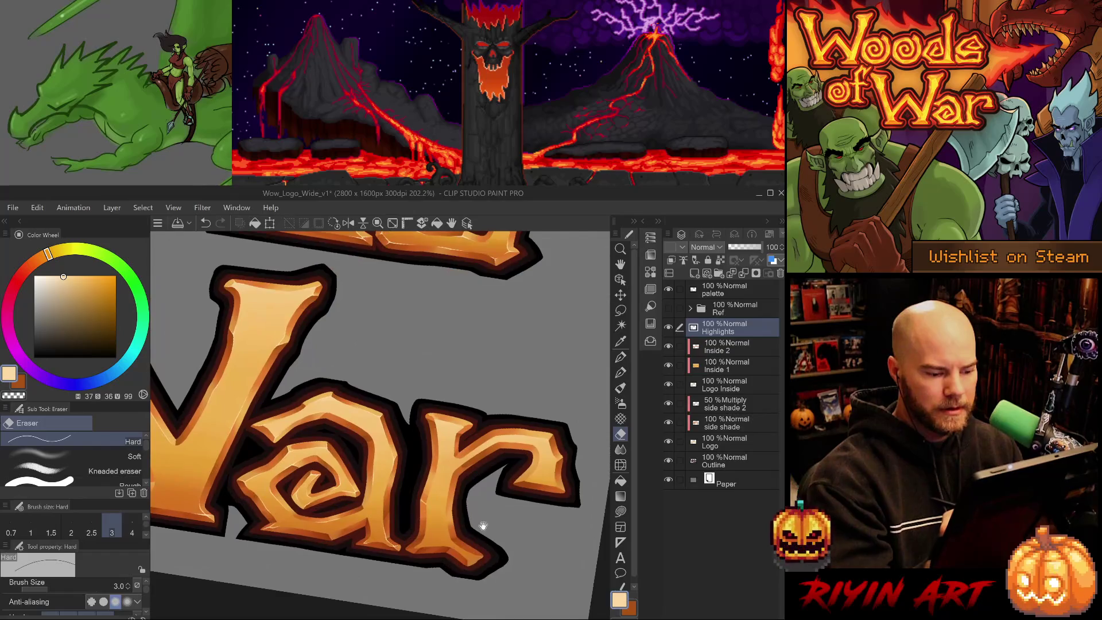
pyautogui.moveTo(453, 539)
pyautogui.mouseDown()
pyautogui.moveTo(482, 510)
pyautogui.moveTo(463, 504)
pyautogui.mouseUp()
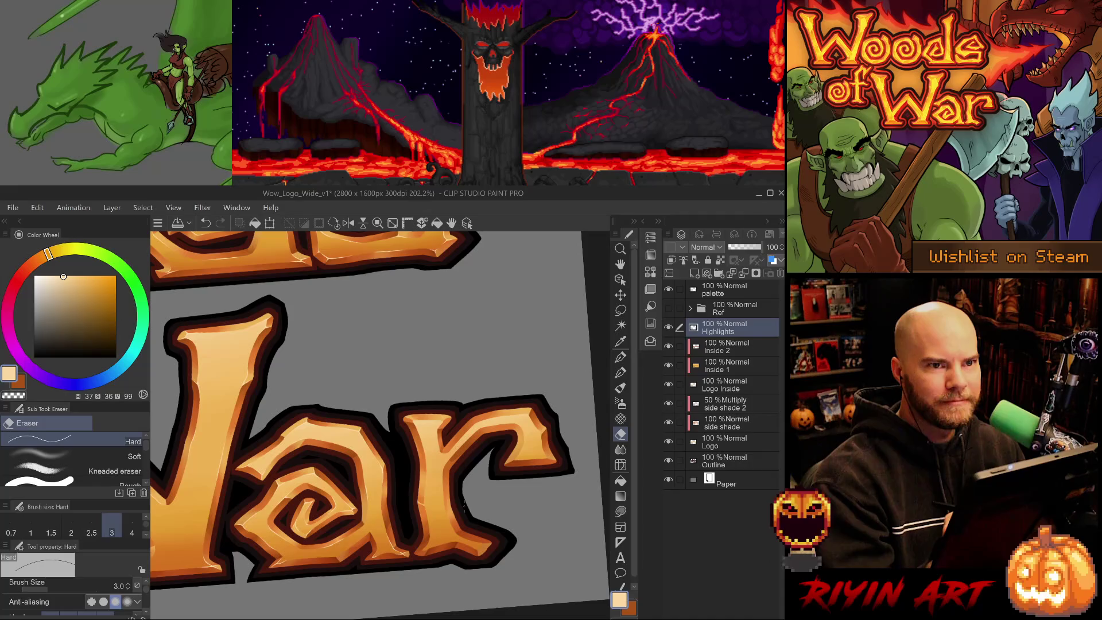
pyautogui.scroll(-4, 464, 507)
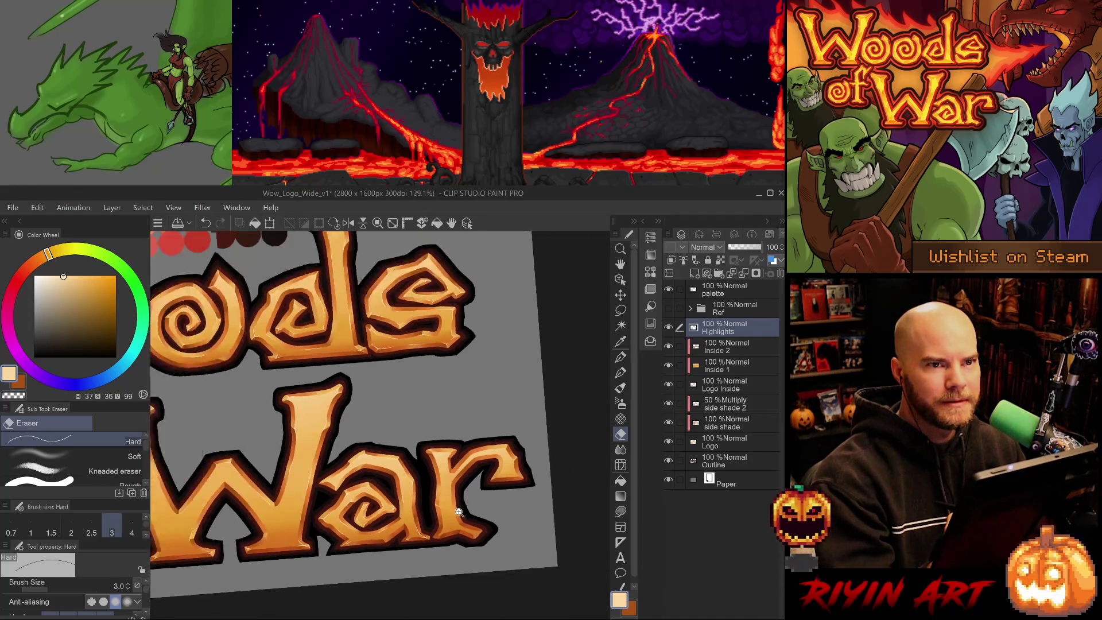
pyautogui.moveTo(439, 483); pyautogui.dragTo(474, 508)
pyautogui.hotkey('ctrl', '@')
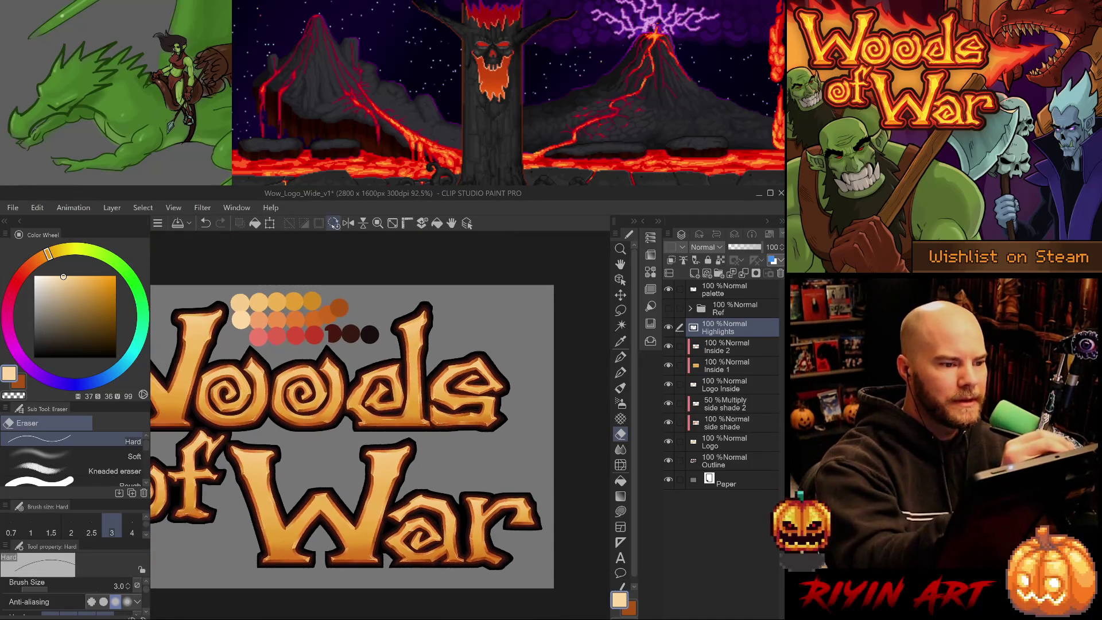
# Step: Save the Wow_Logo_Wide_v1 logo file with Ctrl+S
pyautogui.scroll(1, 462, 488)
pyautogui.scroll(-2, 464, 489)
pyautogui.scroll(1, 485, 487)
pyautogui.hotkey('ctrl', 's')
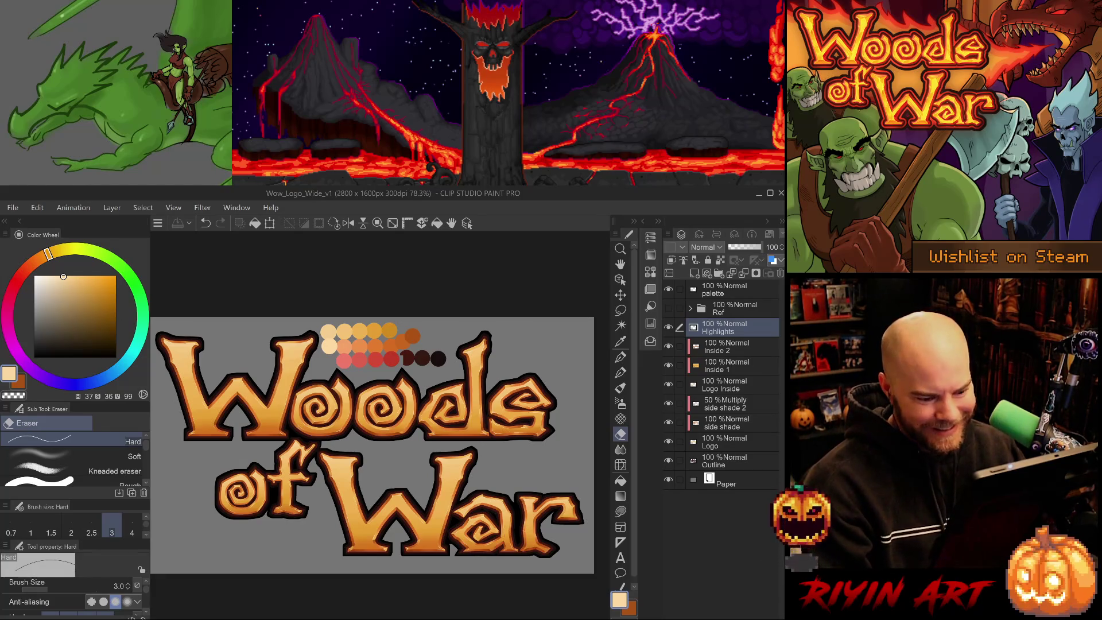
pyautogui.scroll(4, 521, 521)
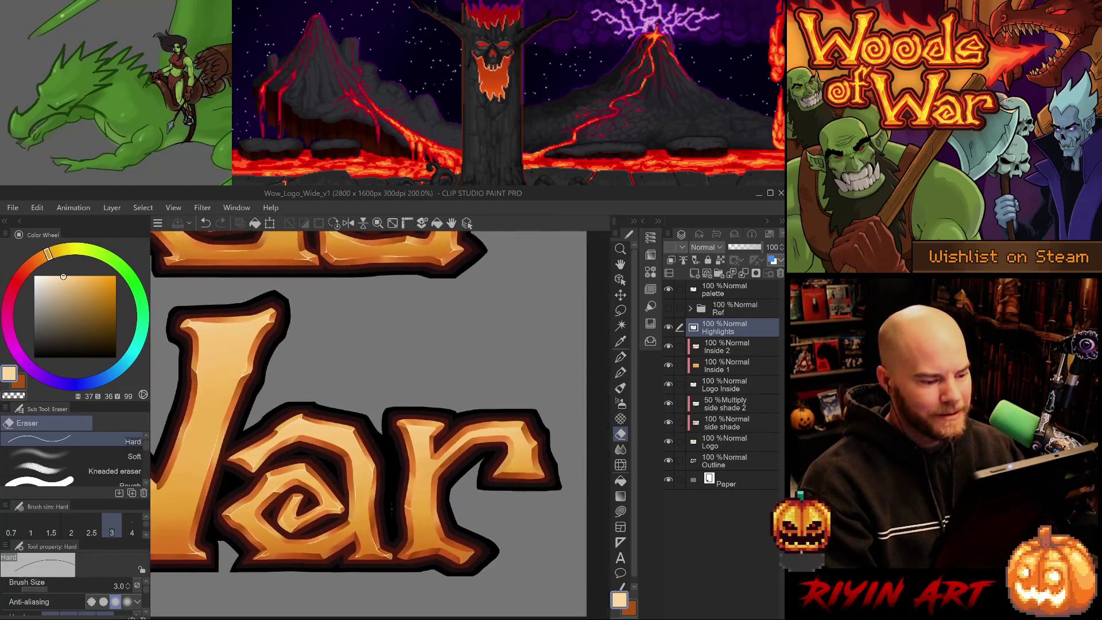
# Step: Zoom in and draw highlight lines along the fork's top edge with the G-pen
pyautogui.scroll(1, 389, 508)
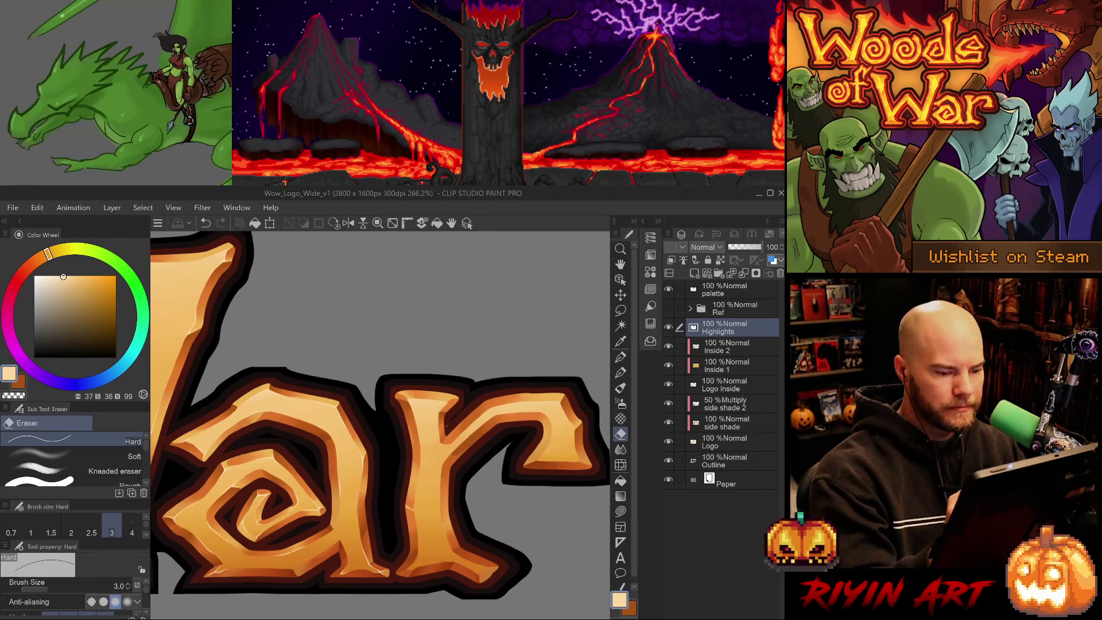
pyautogui.press('p')
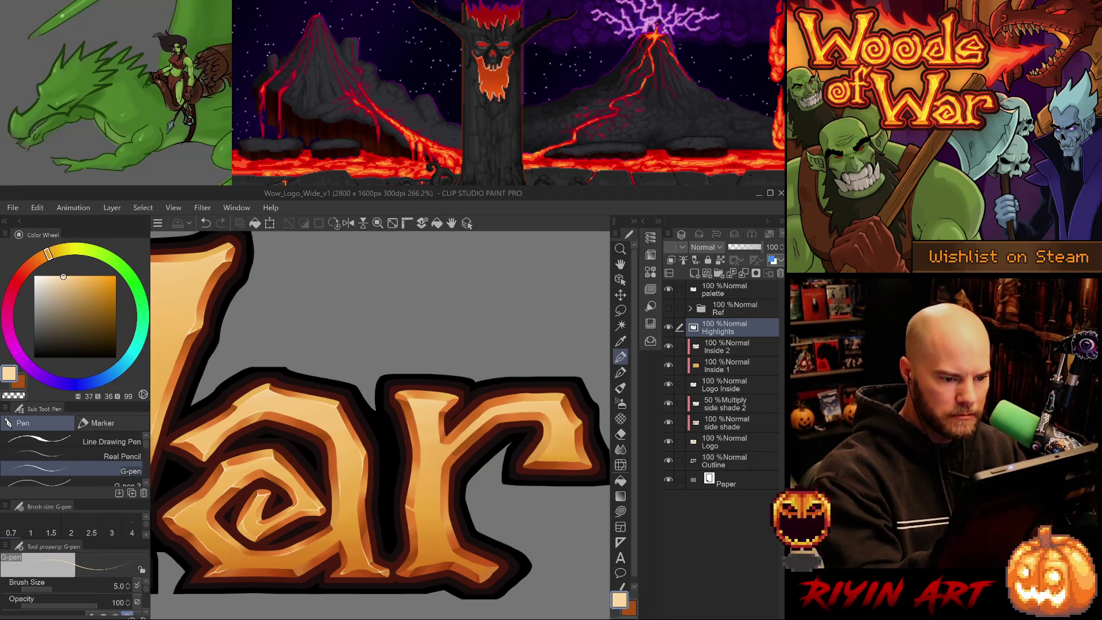
pyautogui.scroll(3, 449, 400)
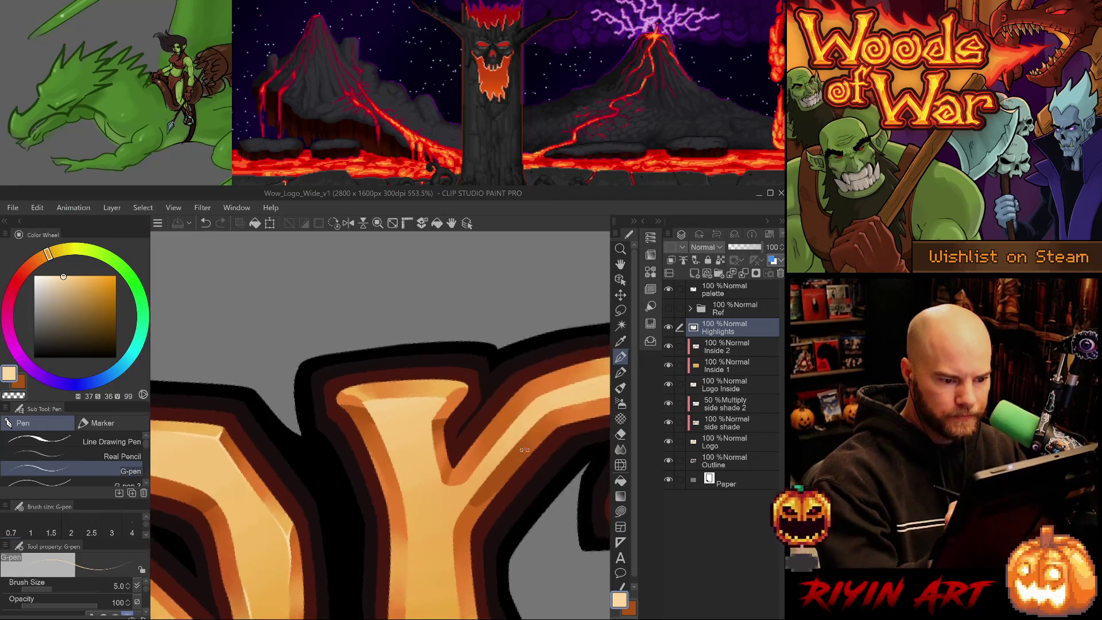
pyautogui.moveTo(434, 374); pyautogui.dragTo(450, 363)
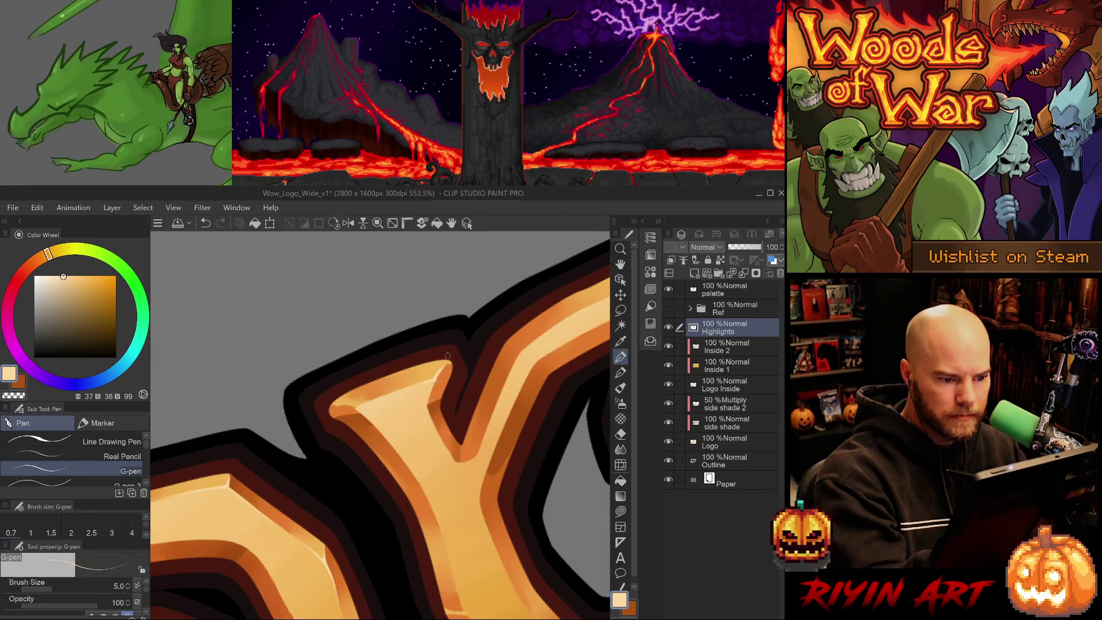
pyautogui.moveTo(429, 406); pyautogui.dragTo(434, 384)
pyautogui.hotkey('ctrl', 'z')
pyautogui.hotkey('ctrl', 'y')
pyautogui.hotkey('ctrl', 'z')
pyautogui.hotkey('ctrl', 'y')
# Step: Redraw a clean highlight stroke on another fork, discarding the trial strokes
pyautogui.moveTo(450, 356); pyautogui.dragTo(356, 347)
pyautogui.press('e')
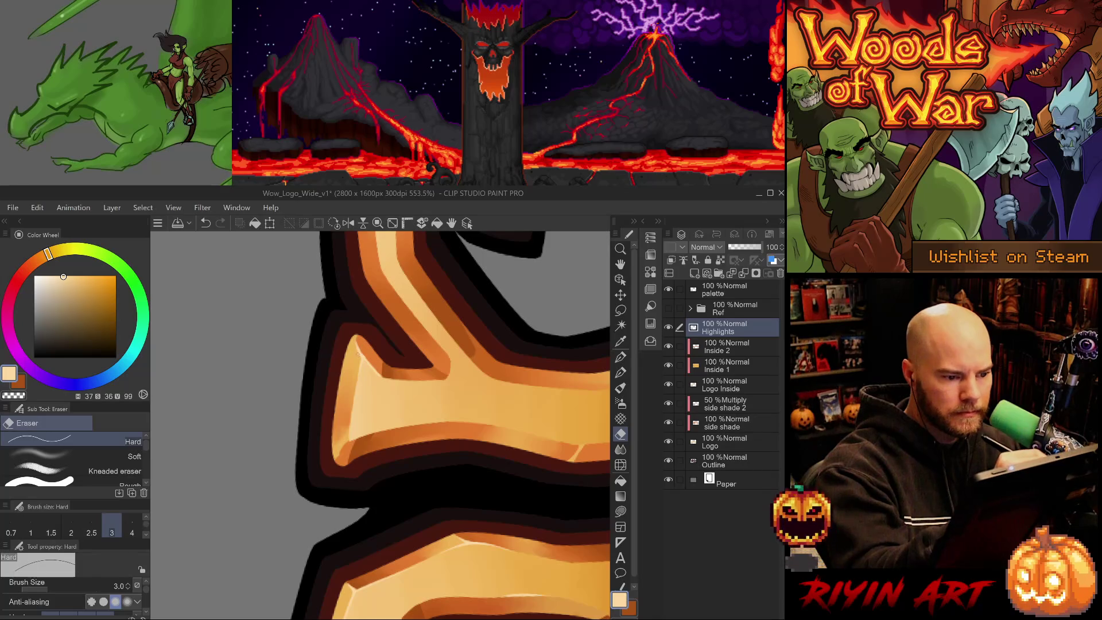
pyautogui.press('p')
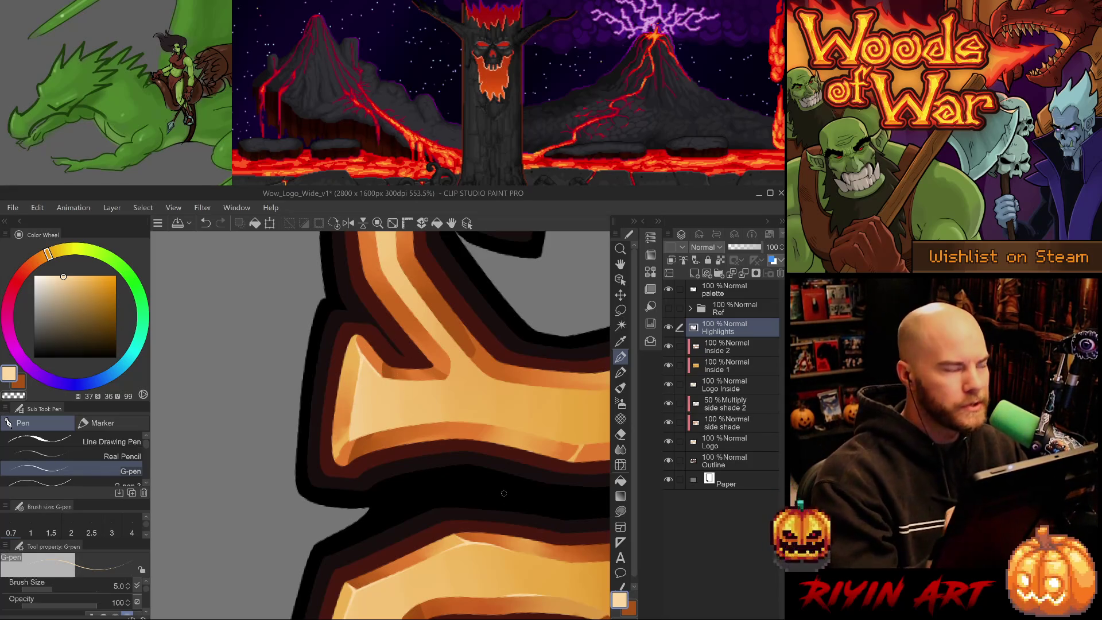
pyautogui.press('e')
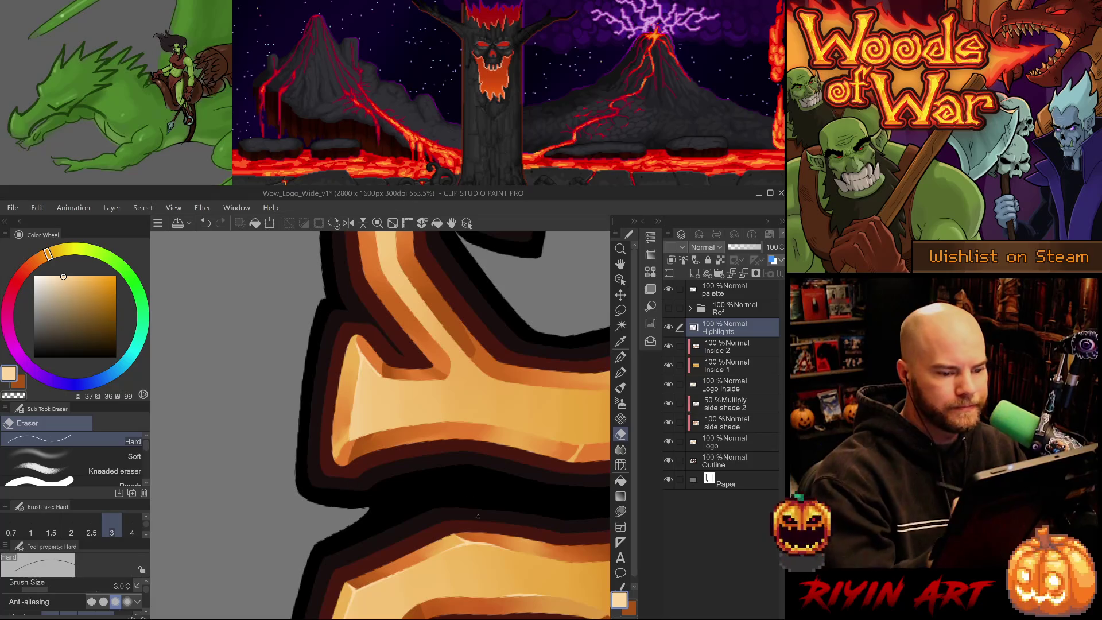
pyautogui.press('p')
pyautogui.moveTo(476, 514)
pyautogui.mouseDown()
pyautogui.moveTo(403, 420)
pyautogui.moveTo(388, 381)
pyautogui.moveTo(415, 422)
pyautogui.mouseUp()
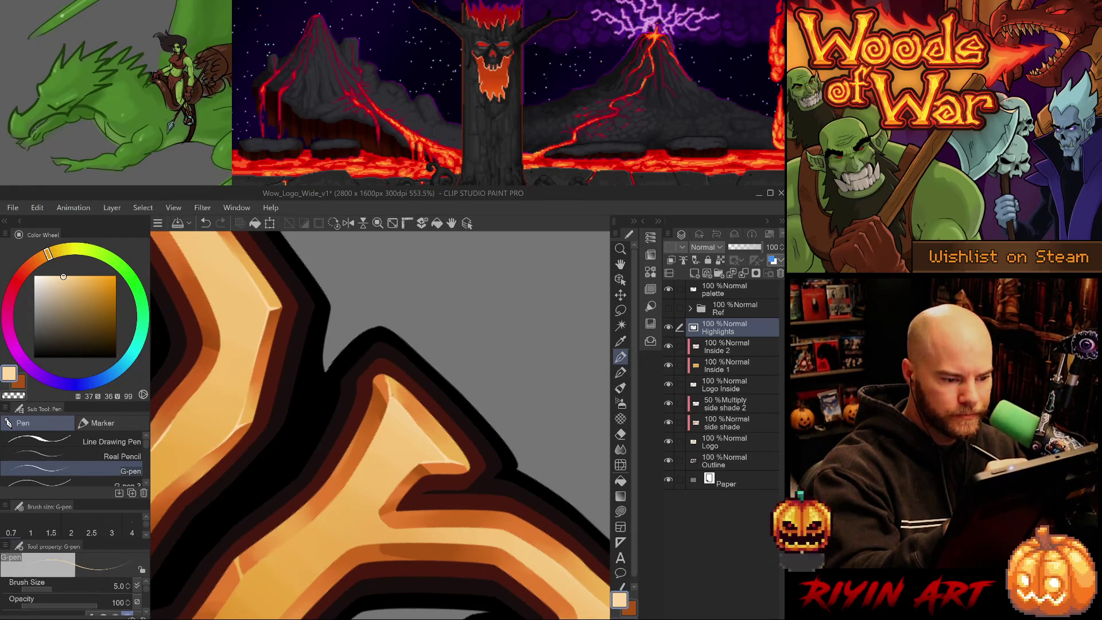
pyautogui.moveTo(415, 486)
pyautogui.mouseDown()
pyautogui.moveTo(373, 413)
pyautogui.moveTo(368, 436)
pyautogui.mouseUp()
pyautogui.hotkey('ctrl', 'z')
pyautogui.moveTo(368, 399); pyautogui.dragTo(379, 439)
pyautogui.hotkey('ctrl', 'z')
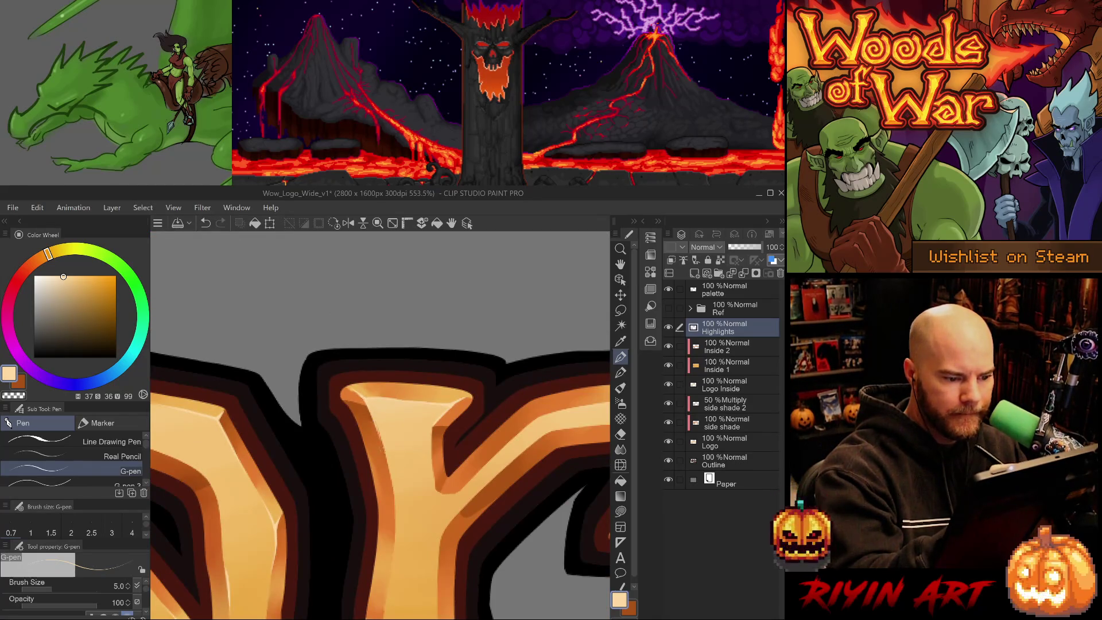
pyautogui.moveTo(366, 398); pyautogui.dragTo(380, 440)
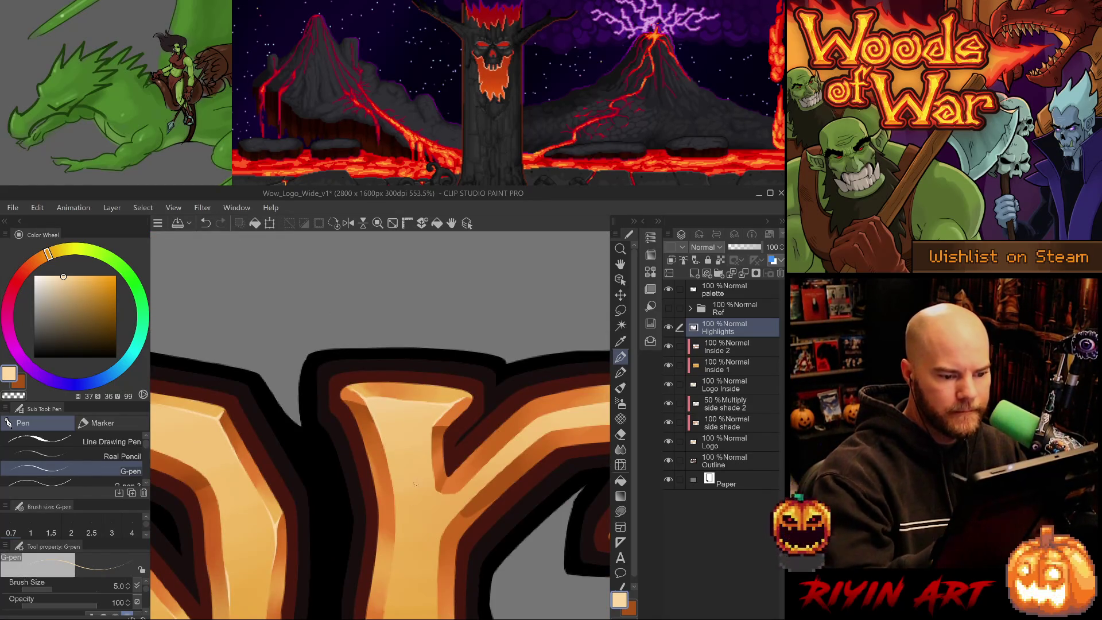
# Step: Rotate the view, add a highlight along the lower-left bevel edge, and trim it with the eraser
pyautogui.press('-')
pyautogui.moveTo(352, 442); pyautogui.dragTo(351, 452)
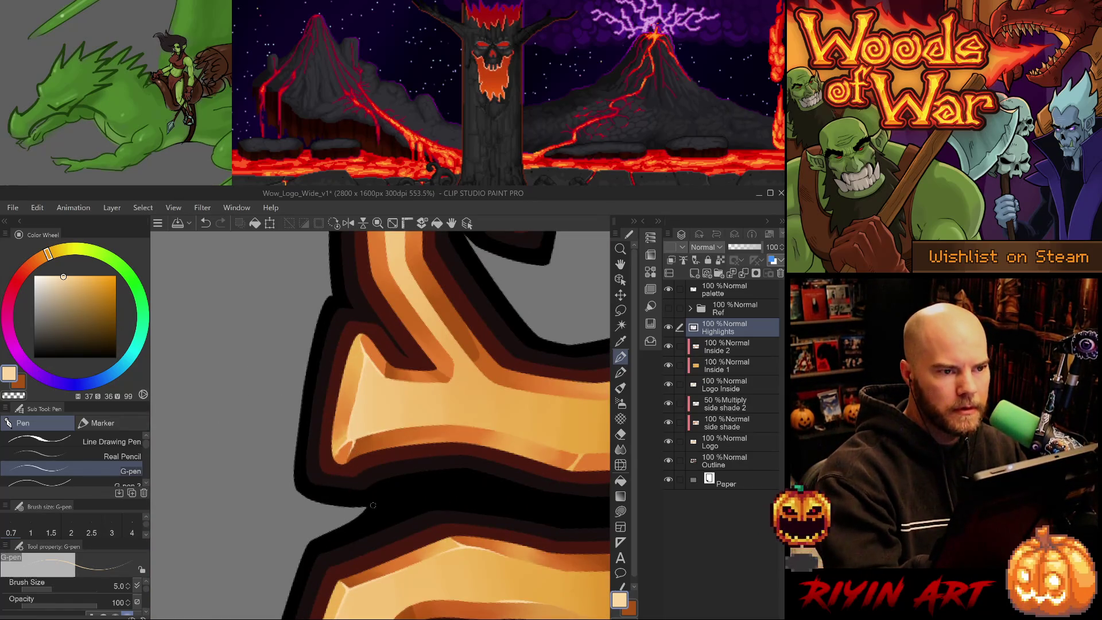
pyautogui.press('-')
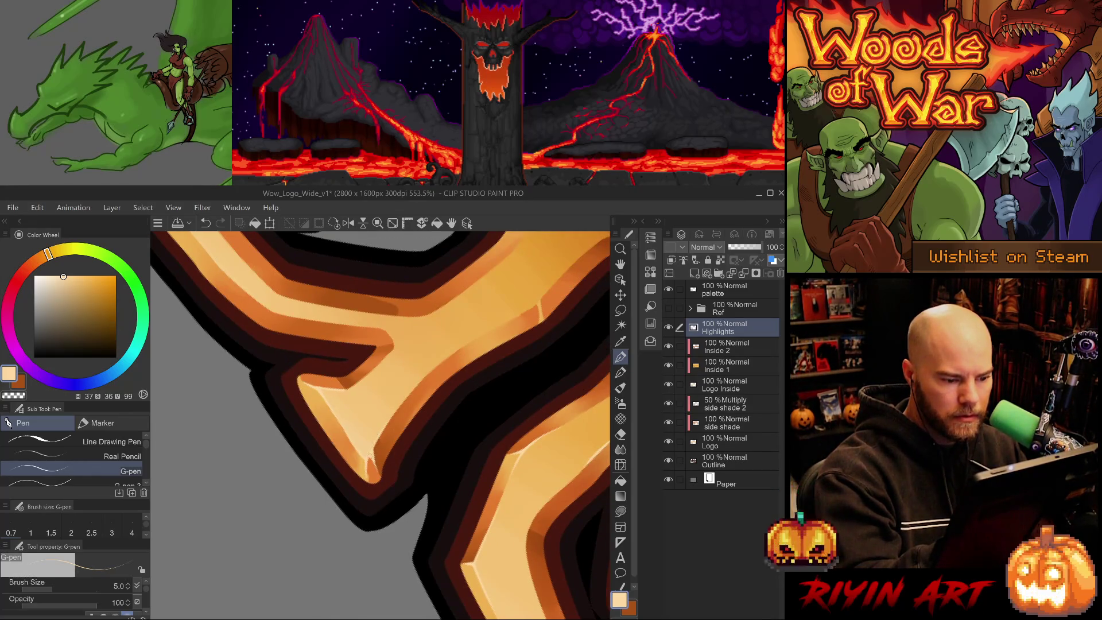
pyautogui.press('e')
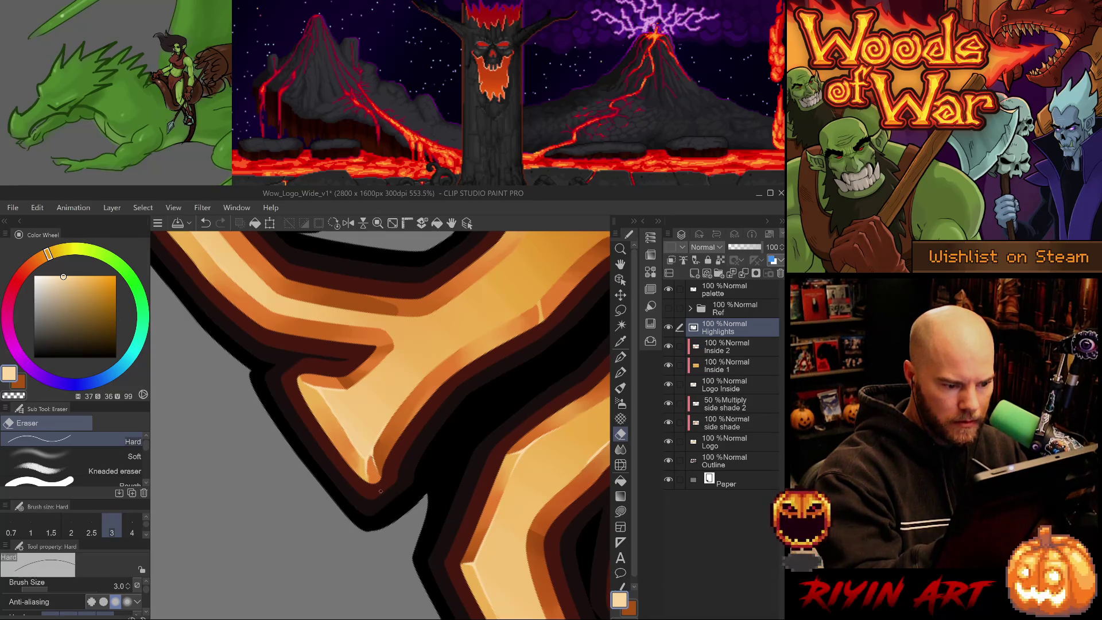
pyautogui.press('p')
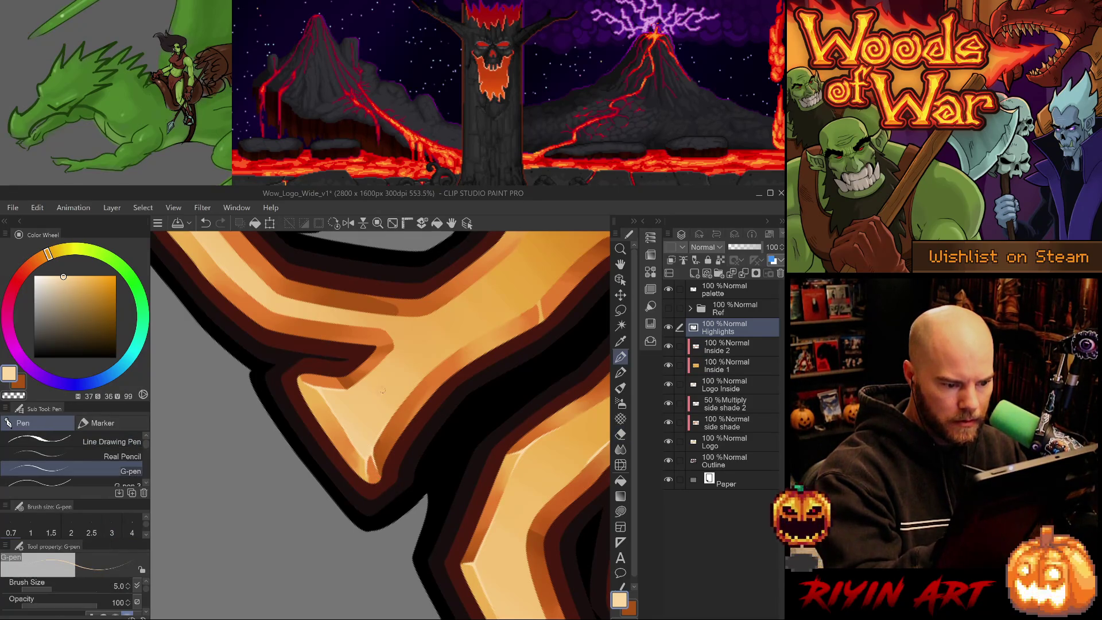
pyautogui.press('e')
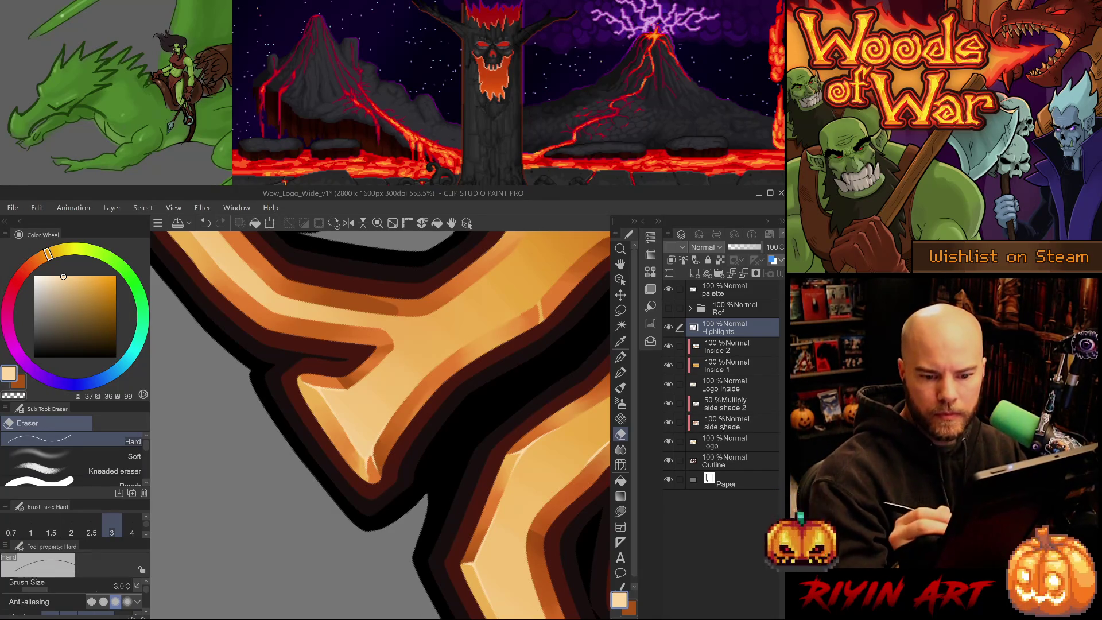
# Step: On the side shade layer, choose the Blend tool at size 3, then return to Highlights with the G-pen
pyautogui.click(726, 422)
pyautogui.press('j')
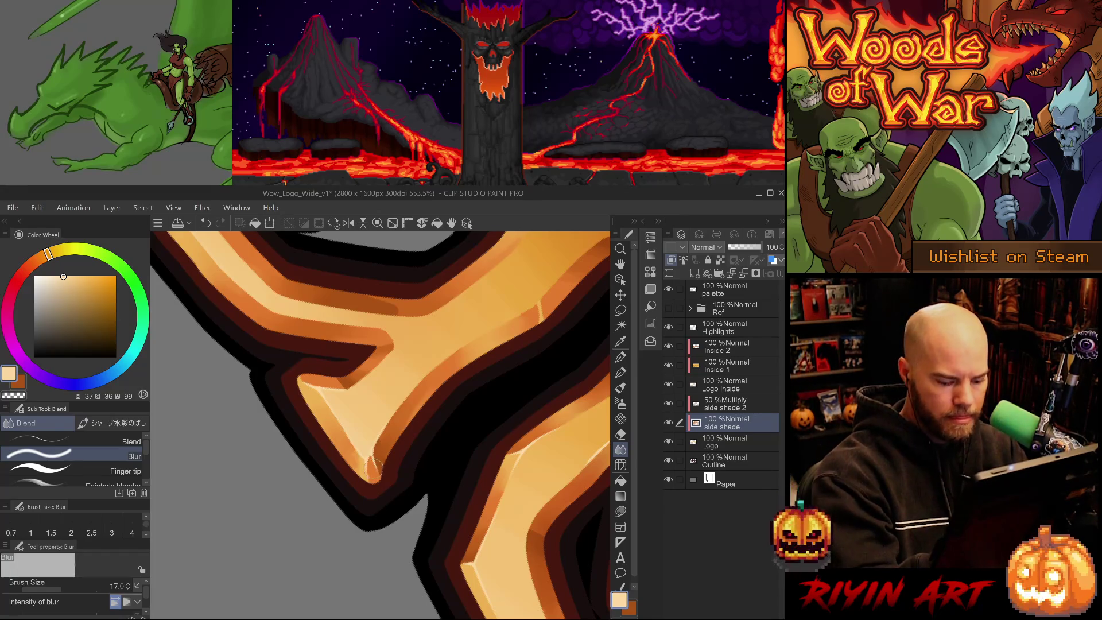
pyautogui.click(92, 440)
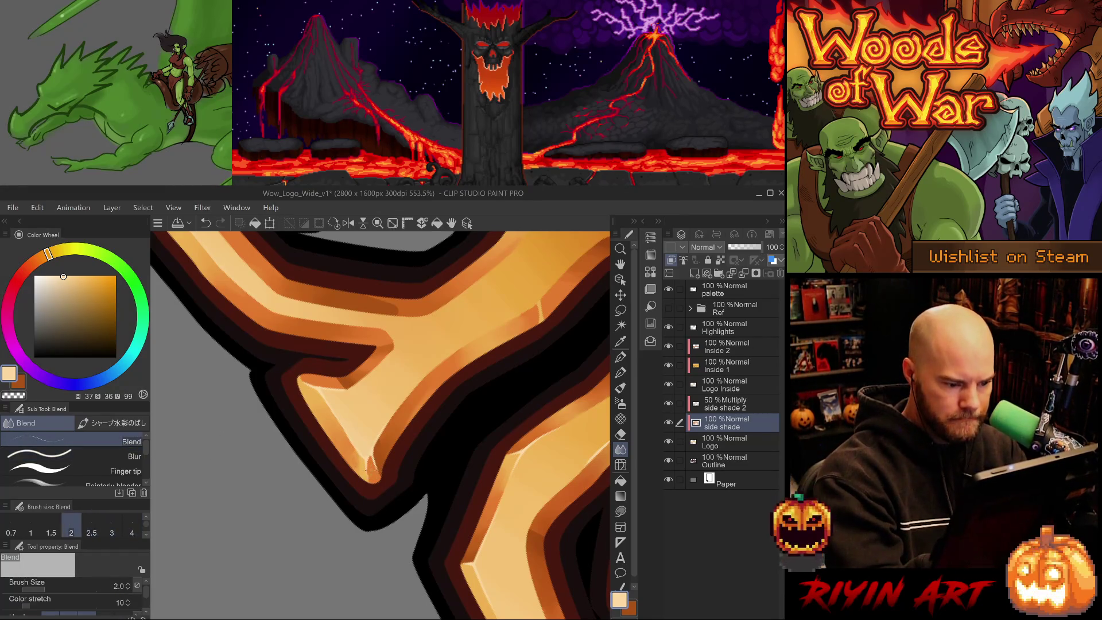
pyautogui.press(']')
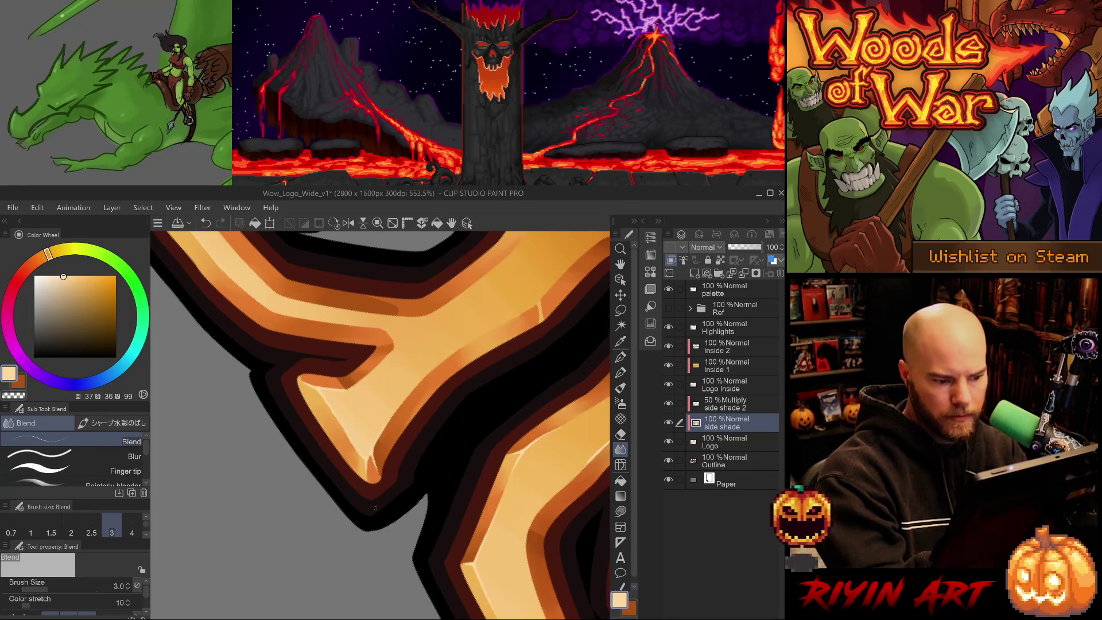
pyautogui.click(731, 336)
pyautogui.press('p')
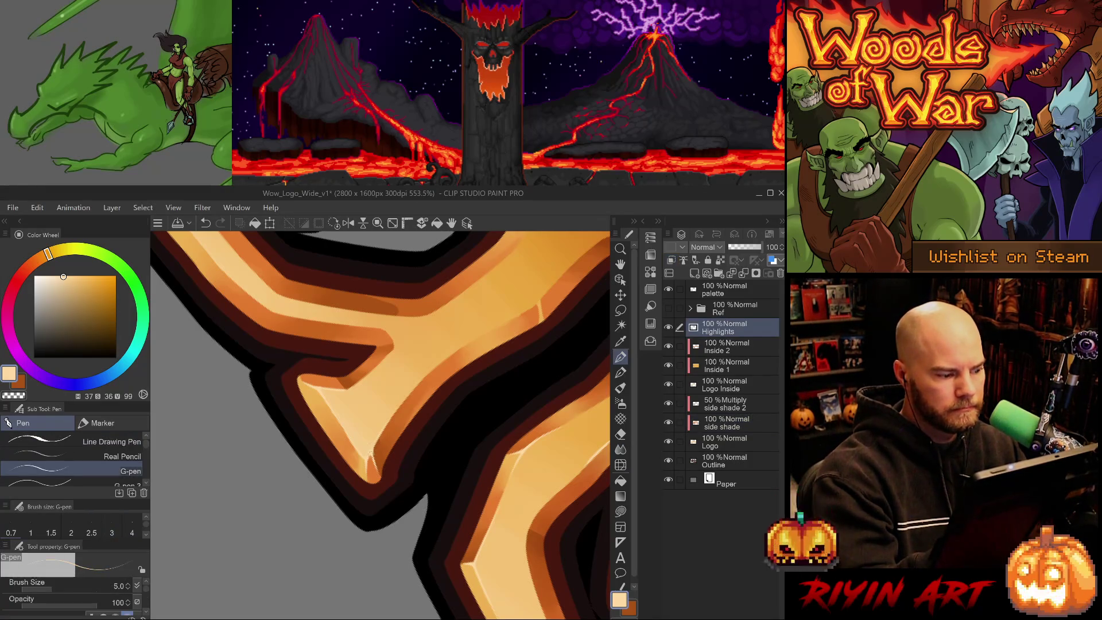
# Step: Check the short highlight mark on the Y with undo and redo while rotating the view
pyautogui.scroll(3, 378, 483)
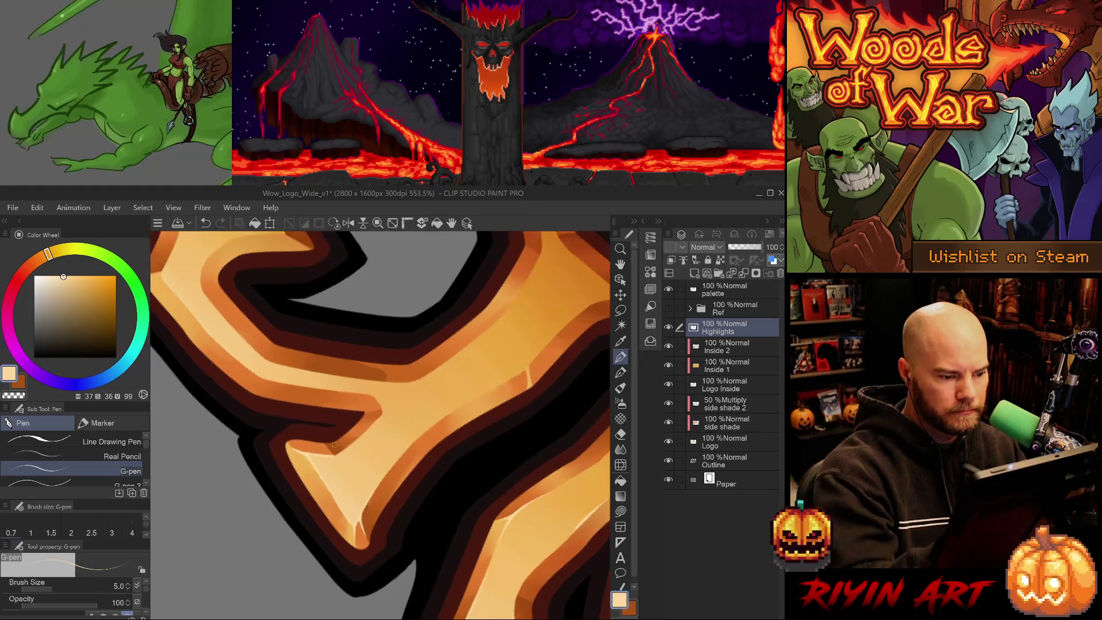
pyautogui.moveTo(484, 483); pyautogui.dragTo(372, 343)
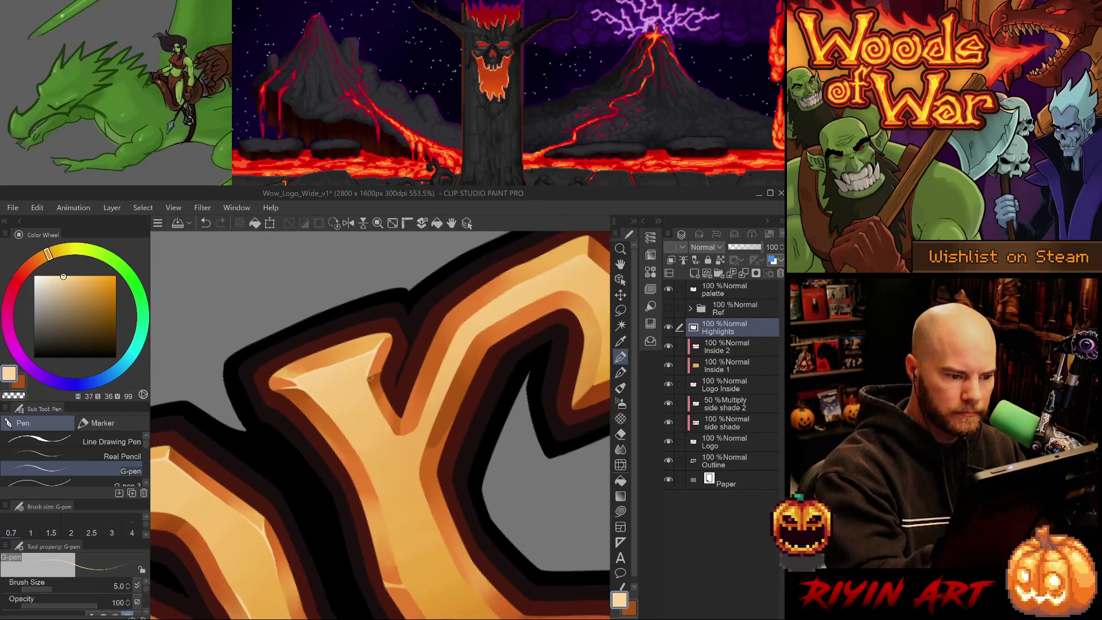
pyautogui.hotkey('ctrl', 'z')
pyautogui.hotkey('ctrl', 'y')
pyautogui.hotkey('ctrl', 'z')
pyautogui.hotkey('ctrl', 'y')
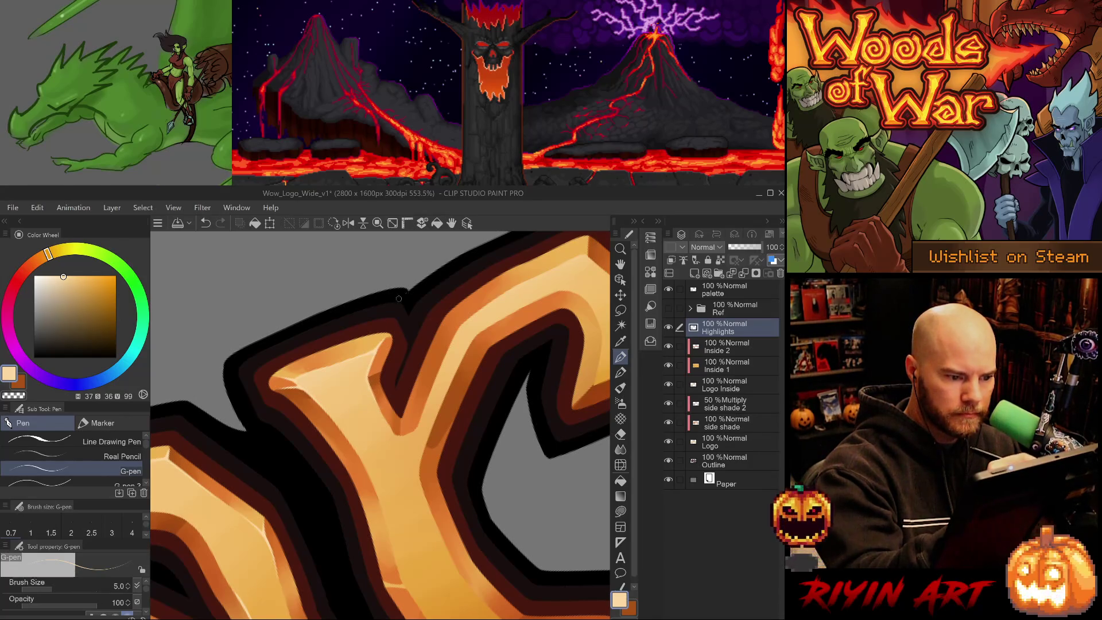
pyautogui.press('^')
pyautogui.press('^')
pyautogui.press('^')
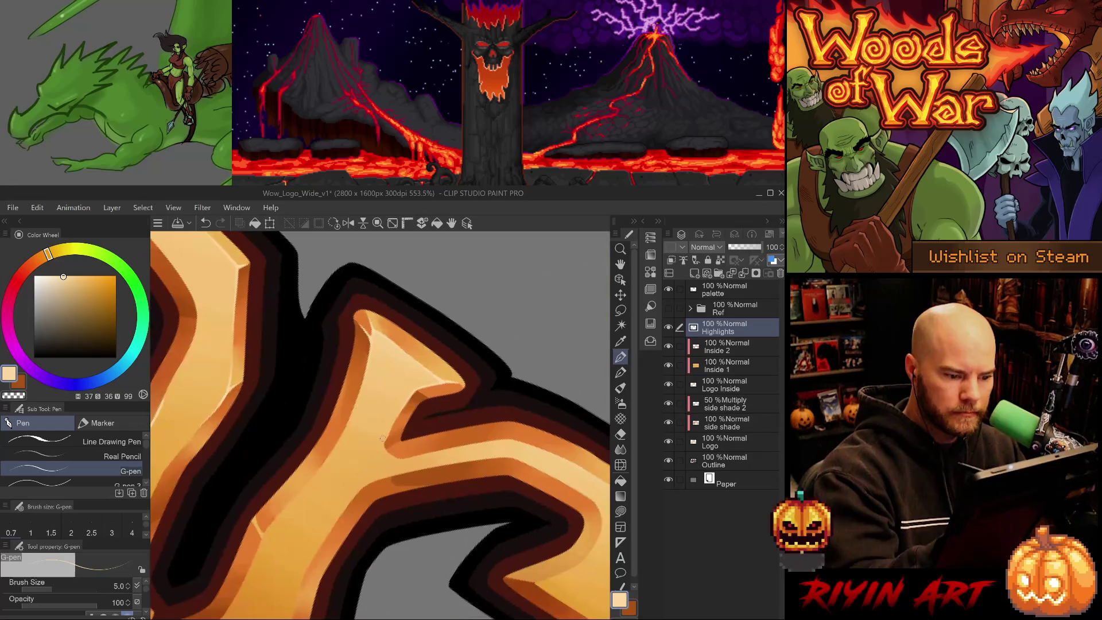
pyautogui.hotkey('ctrl', 'z')
pyautogui.hotkey('ctrl', 'y')
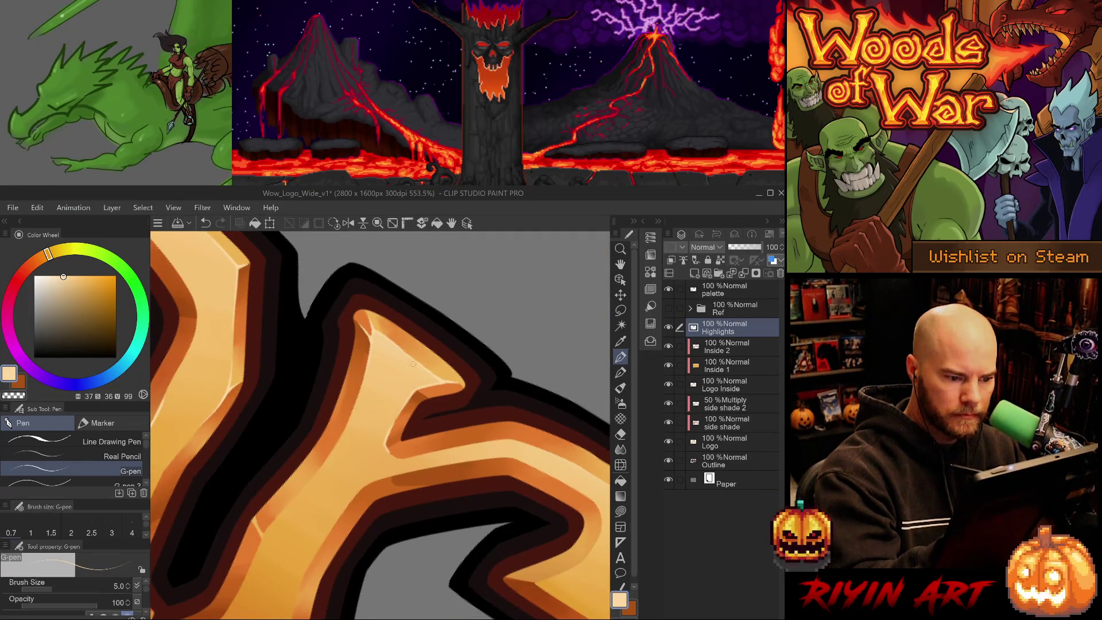
pyautogui.press('^')
pyautogui.press('^')
pyautogui.press('^')
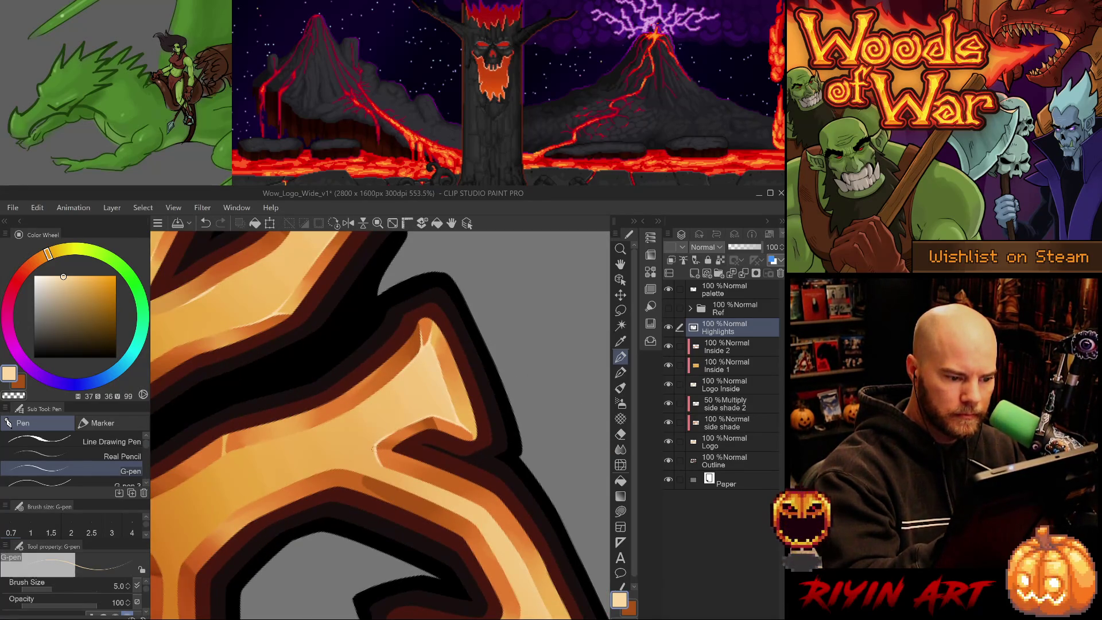
# Step: Draw a thin highlight along the upper-right edge of the Y's right arm
pyautogui.press('e')
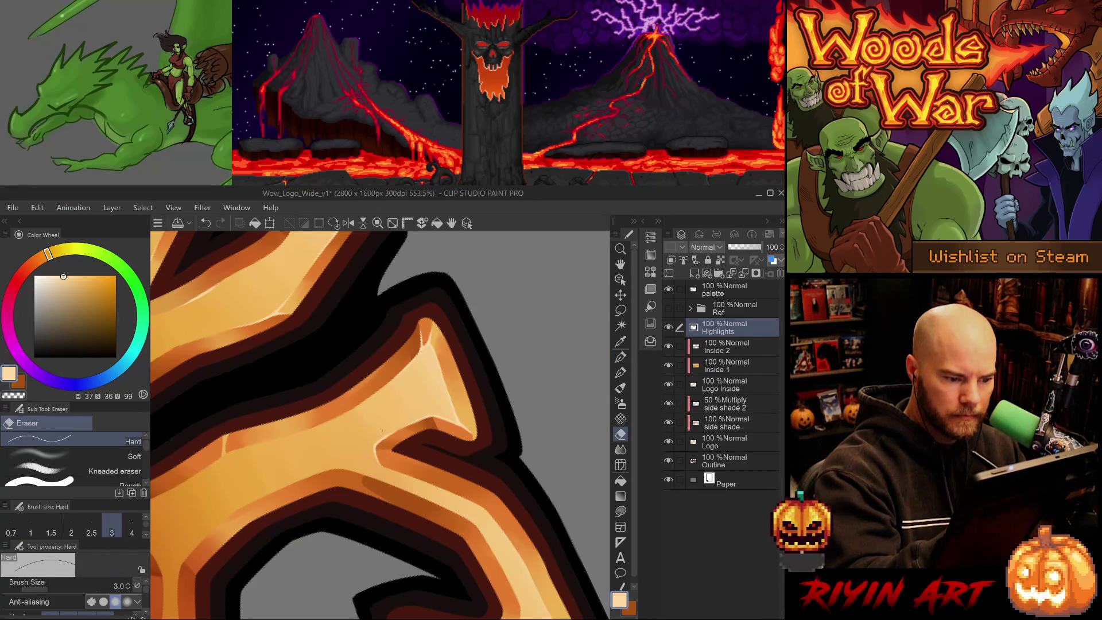
pyautogui.moveTo(401, 287); pyautogui.dragTo(507, 457)
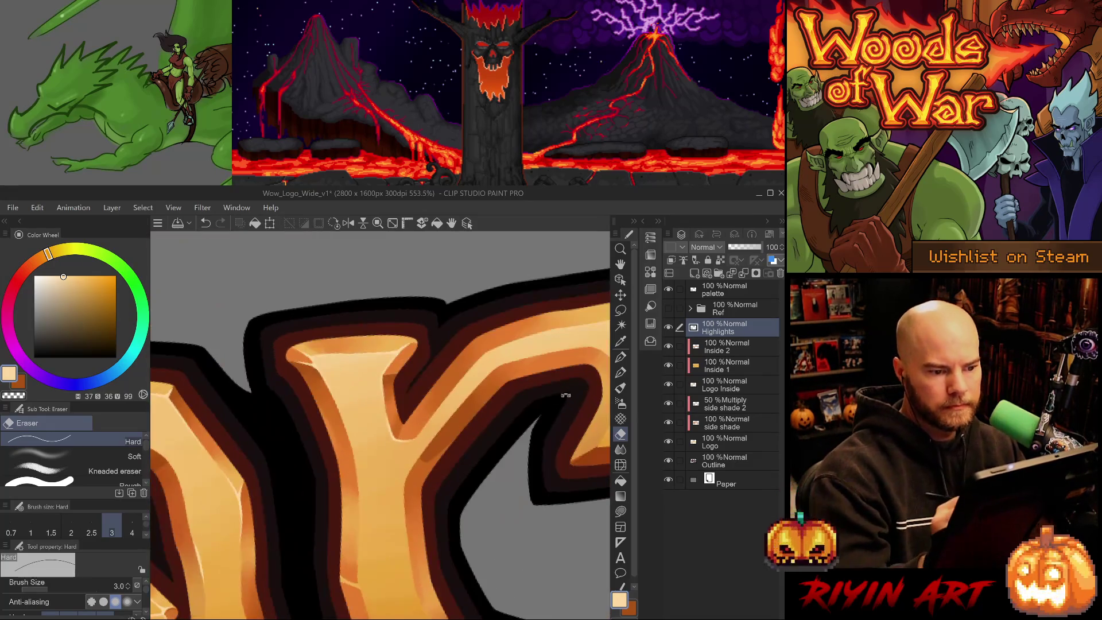
pyautogui.press('p')
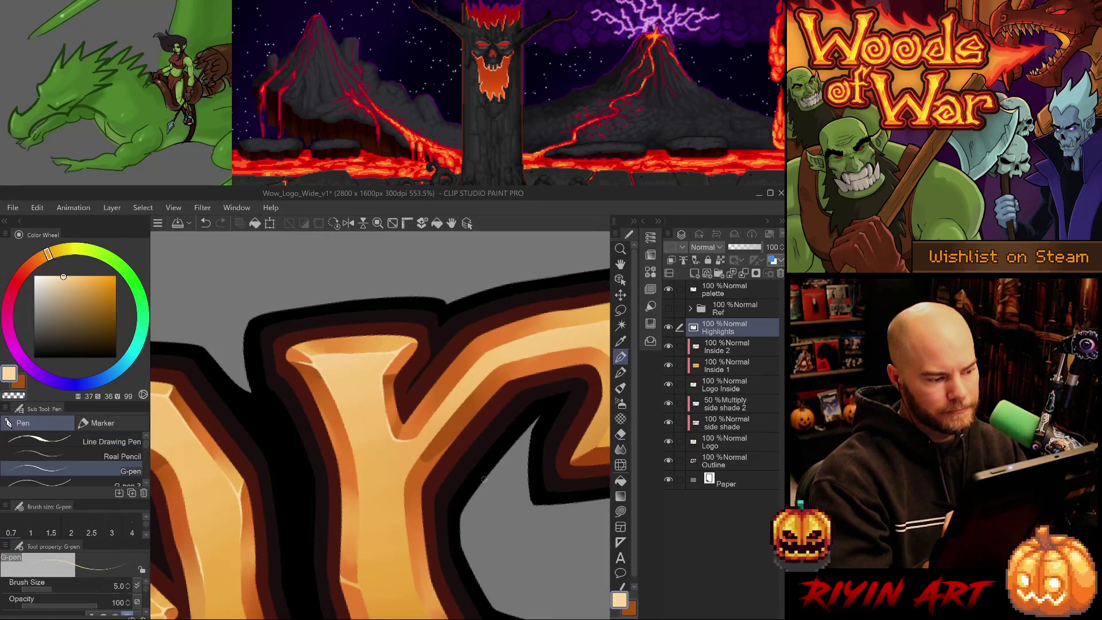
pyautogui.moveTo(503, 463); pyautogui.dragTo(367, 436)
pyautogui.moveTo(516, 493); pyautogui.dragTo(494, 505)
pyautogui.moveTo(574, 505); pyautogui.dragTo(466, 480)
pyautogui.moveTo(468, 425)
pyautogui.mouseDown()
pyautogui.moveTo(484, 412)
pyautogui.moveTo(474, 470)
pyautogui.mouseUp()
pyautogui.hotkey('ctrl', 'z')
pyautogui.moveTo(469, 425); pyautogui.dragTo(475, 475)
# Step: Add a small highlight streak on the light band of the zigzag lower section
pyautogui.moveTo(478, 540)
pyautogui.mouseDown()
pyautogui.moveTo(433, 438)
pyautogui.moveTo(385, 415)
pyautogui.moveTo(382, 436)
pyautogui.mouseUp()
pyautogui.moveTo(385, 392); pyautogui.dragTo(345, 438)
pyautogui.press('e')
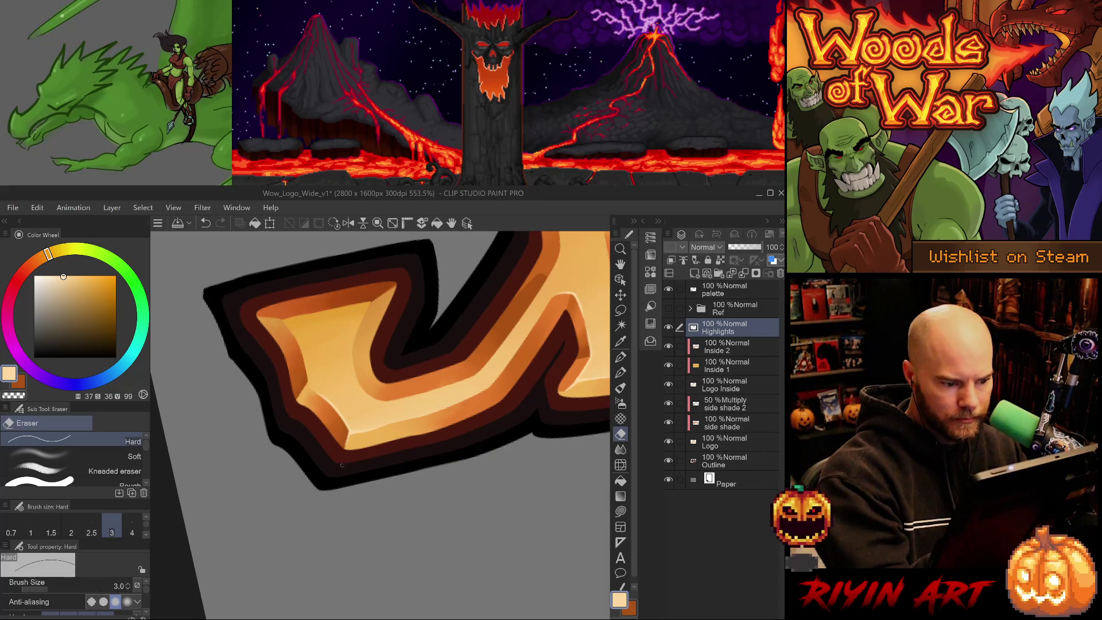
pyautogui.press('p')
pyautogui.moveTo(538, 471); pyautogui.dragTo(442, 531)
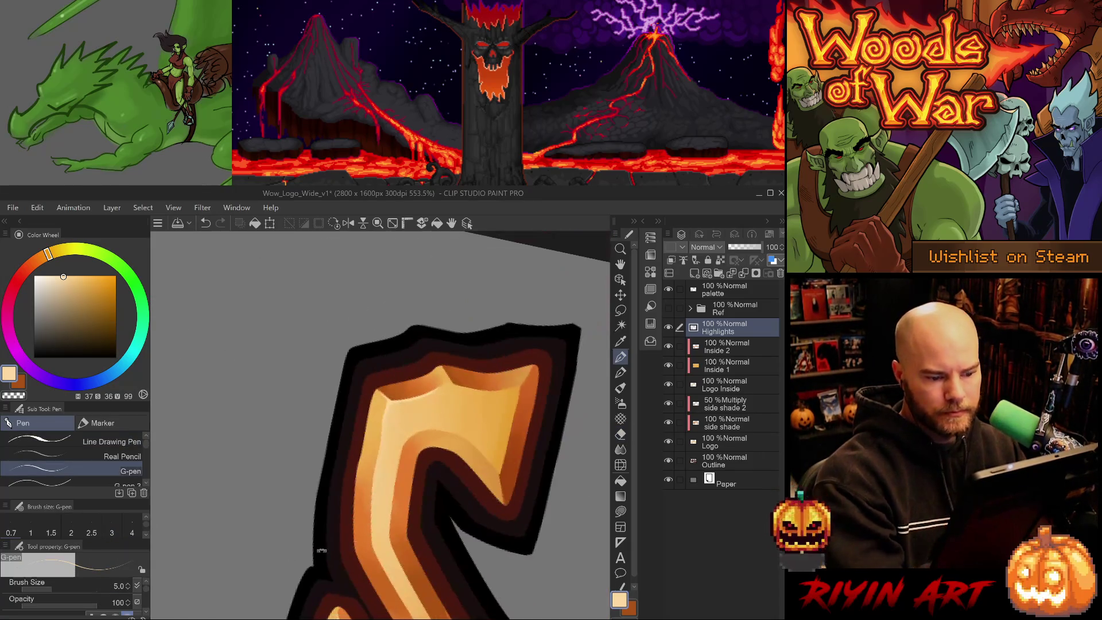
pyautogui.moveTo(382, 569); pyautogui.dragTo(374, 549)
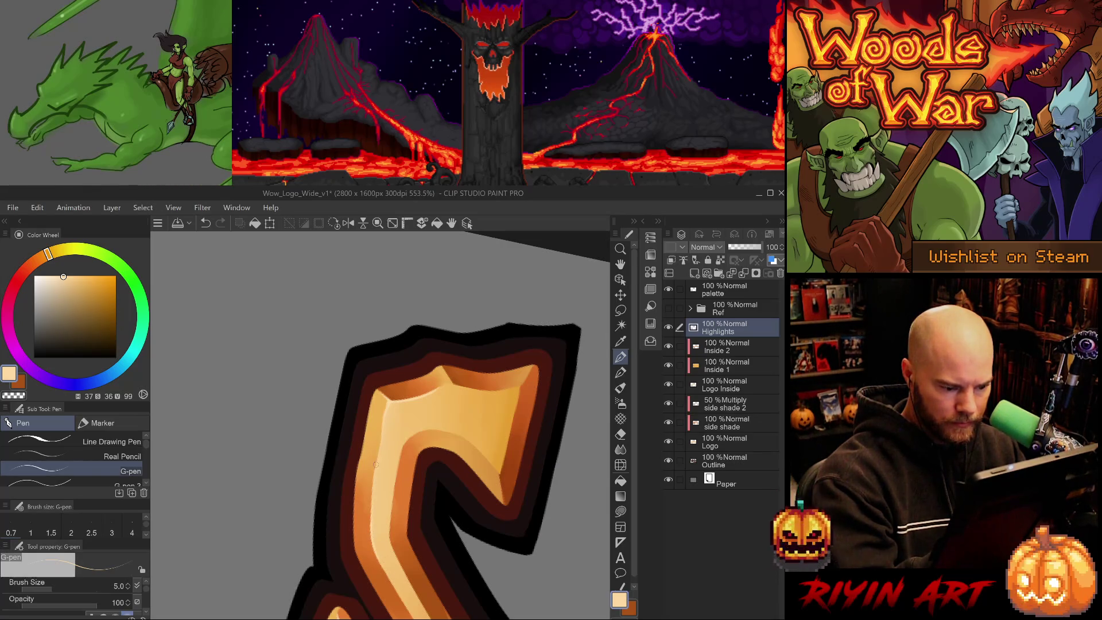
pyautogui.moveTo(544, 468)
pyautogui.mouseDown()
pyautogui.moveTo(500, 491)
pyautogui.moveTo(507, 519)
pyautogui.mouseUp()
# Step: On Inside 1, blend the zigzag letter's inner shading with a size-20 Blend brush
pyautogui.click(734, 365)
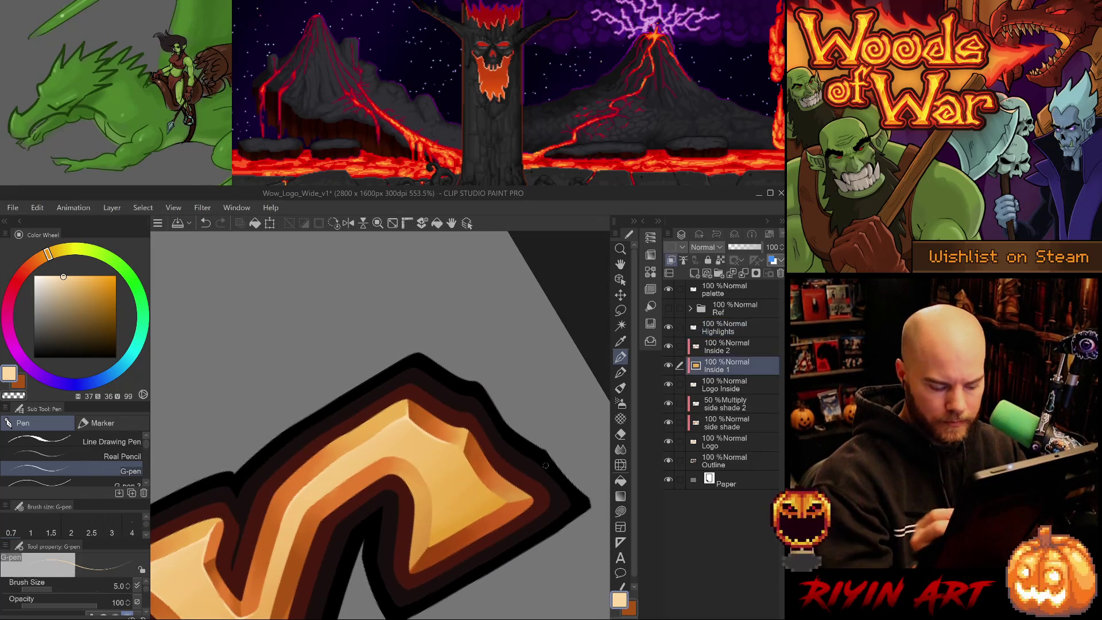
pyautogui.press('j')
pyautogui.press(']')
pyautogui.press(']')
pyautogui.press(']')
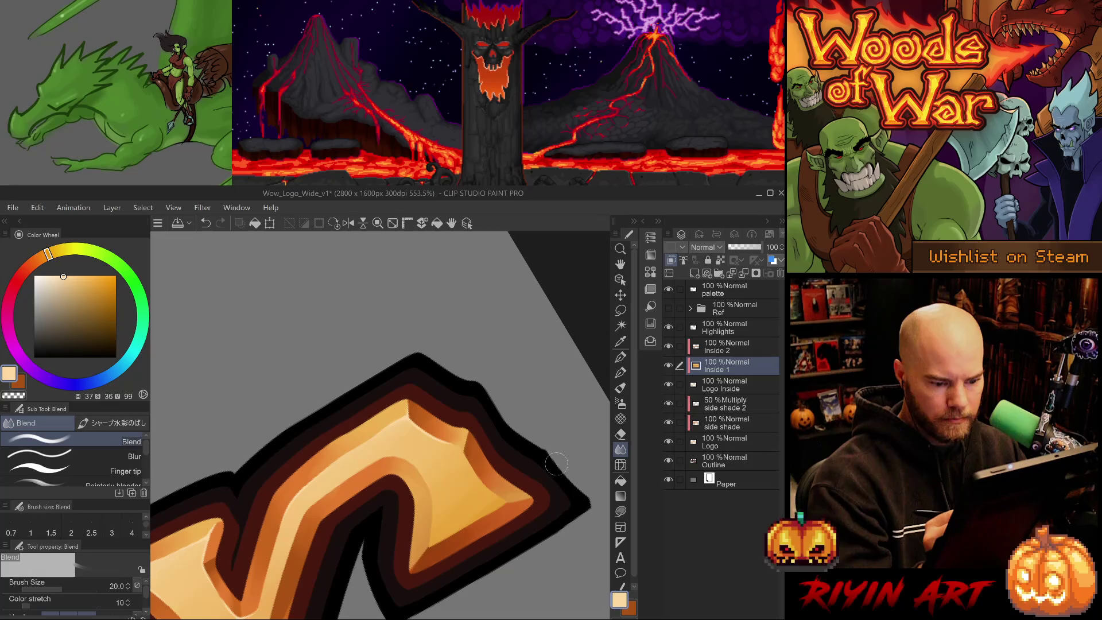
pyautogui.moveTo(511, 479); pyautogui.dragTo(442, 515)
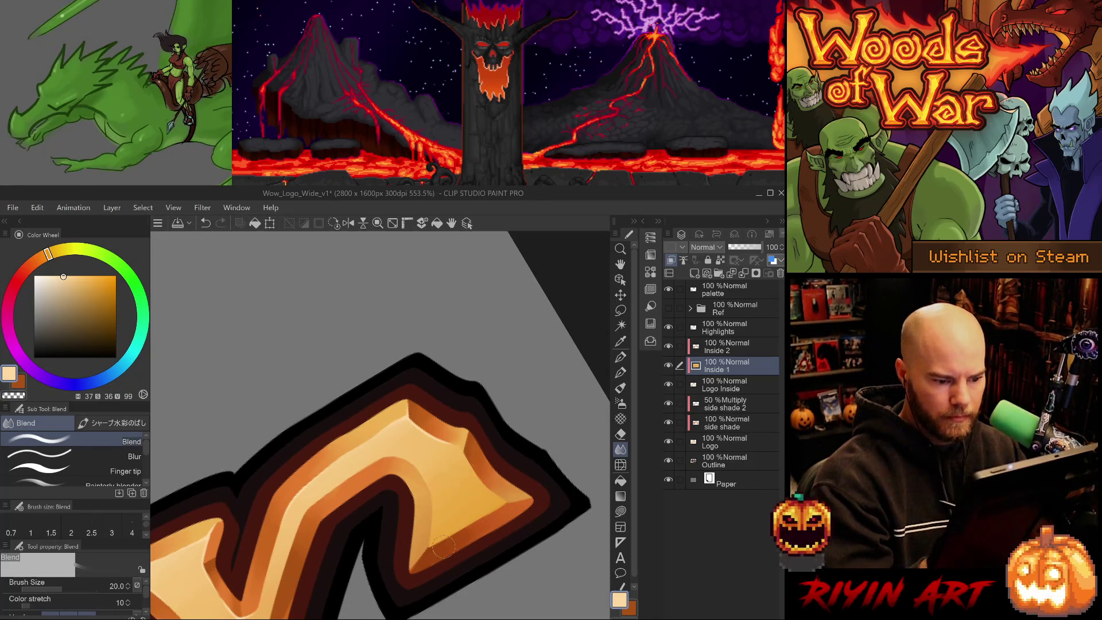
# Step: Soften the upper highlight ridge with a size-25 Blur brush, returning to Highlights
pyautogui.click(134, 456)
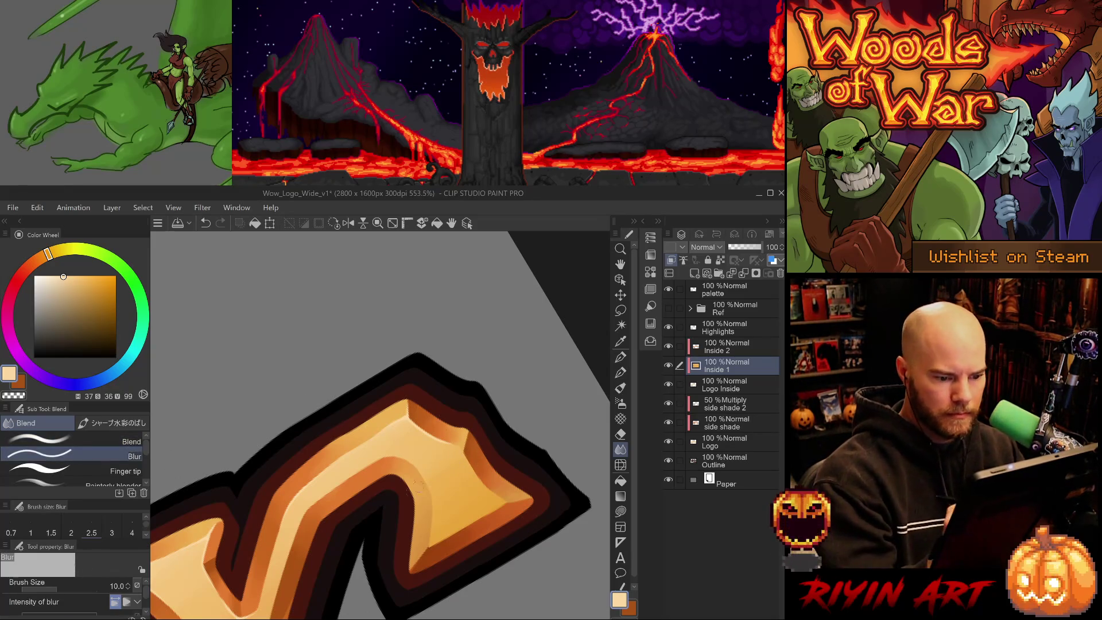
pyautogui.press(']')
pyautogui.press(']')
pyautogui.press(']')
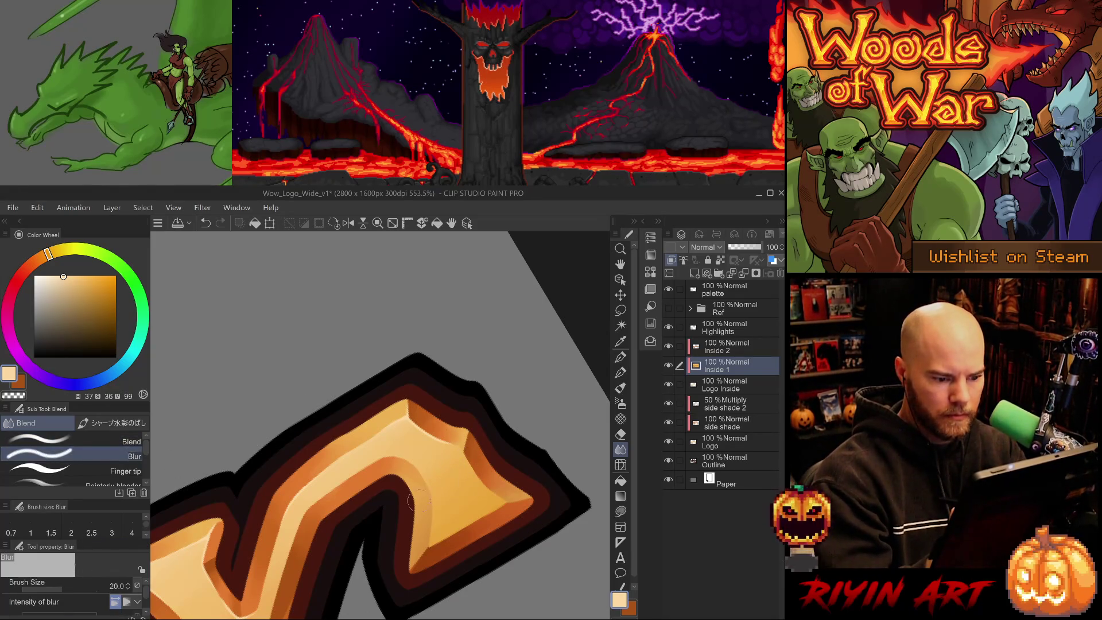
pyautogui.moveTo(424, 493)
pyautogui.mouseDown()
pyautogui.moveTo(534, 456)
pyautogui.moveTo(463, 489)
pyautogui.mouseUp()
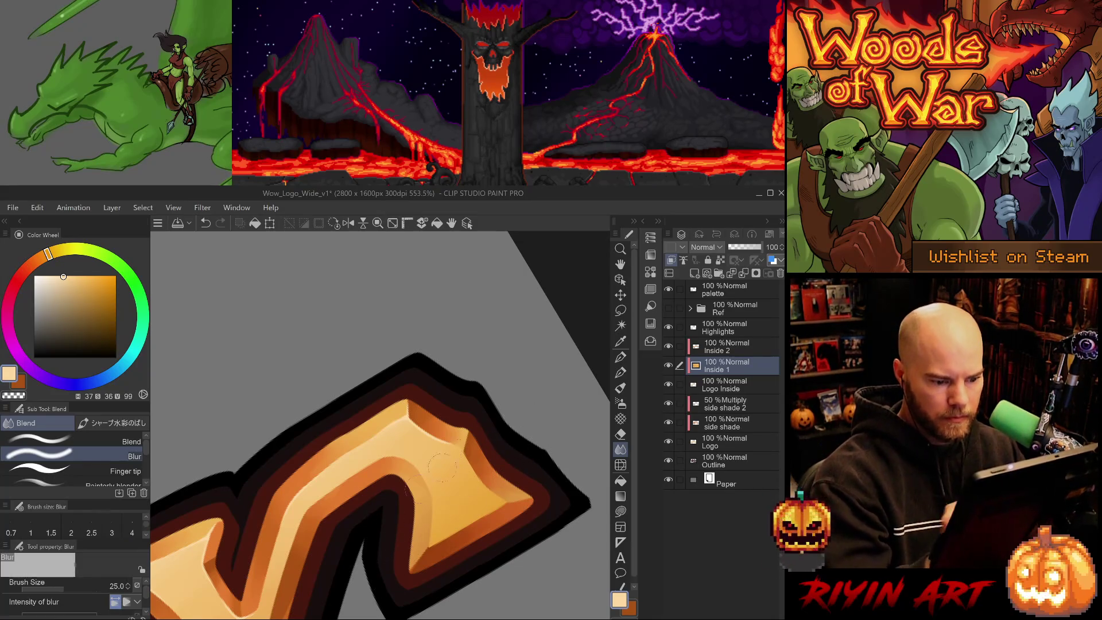
pyautogui.click(736, 324)
pyautogui.press('p')
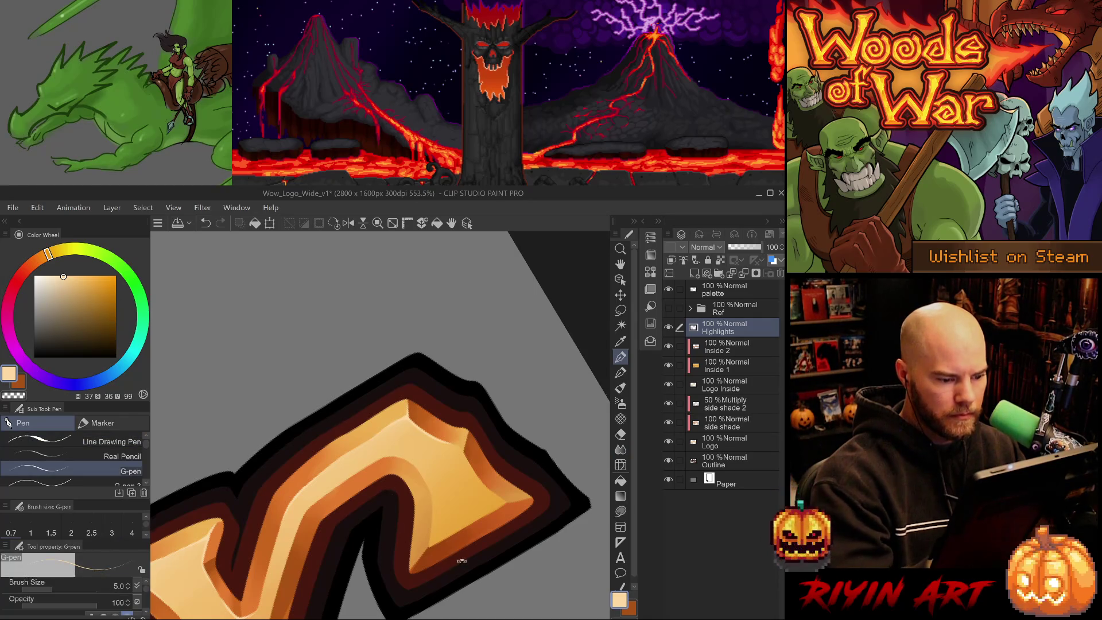
# Step: Add a short highlight line on the letter's arm, removing the trial strokes near its top
pyautogui.press('-')
pyautogui.press('-')
pyautogui.press('^')
pyautogui.press('^')
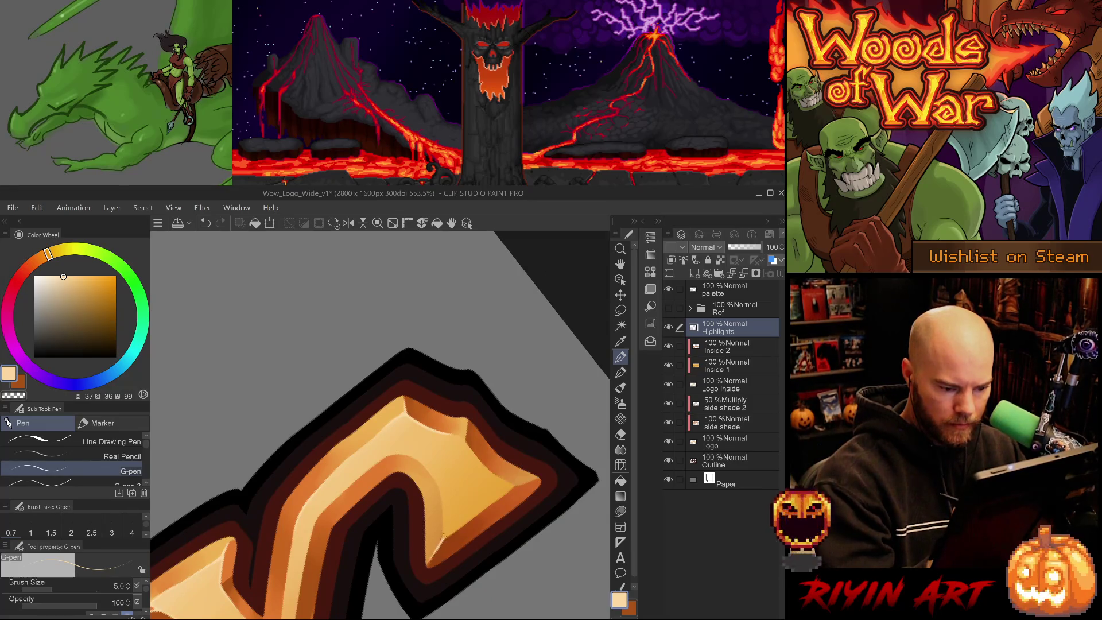
pyautogui.press('^')
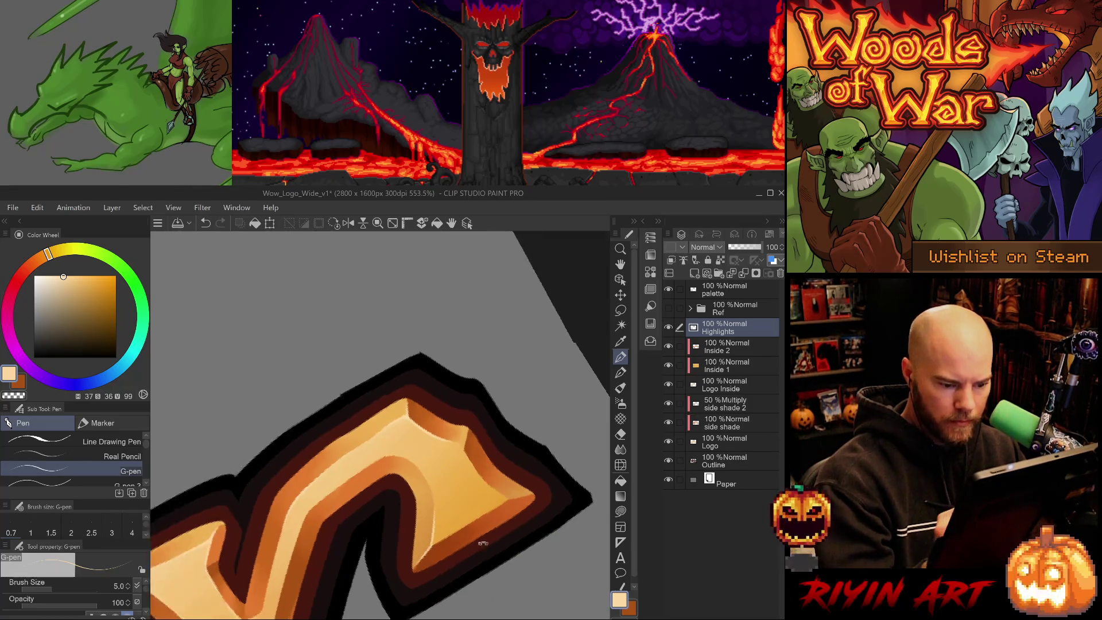
pyautogui.press('^')
pyautogui.press('^')
pyautogui.press('^')
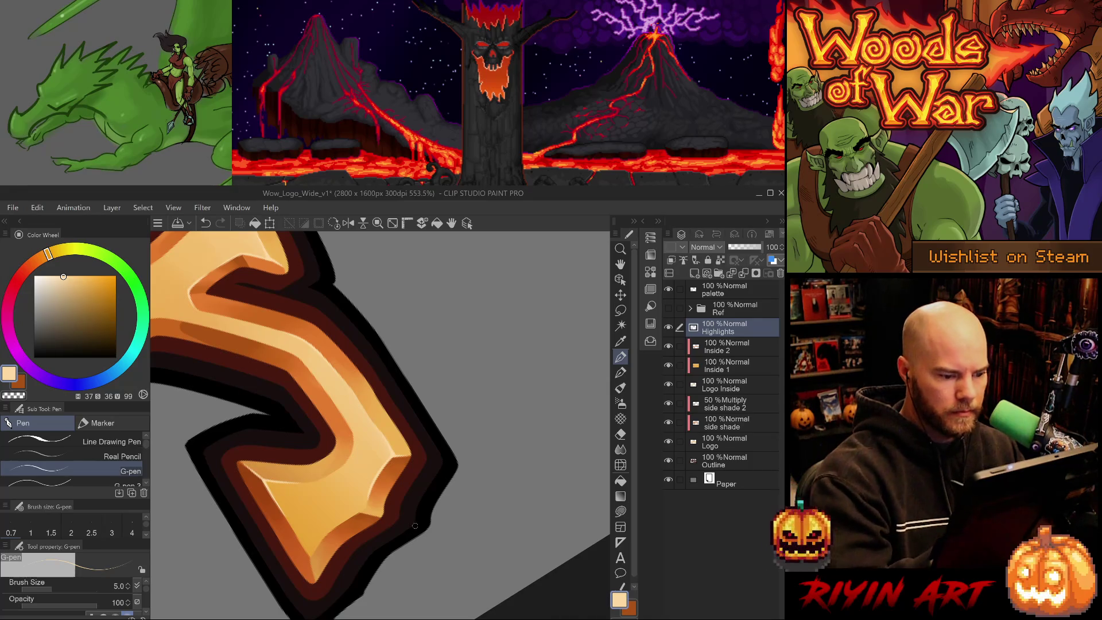
pyautogui.moveTo(353, 574); pyautogui.dragTo(402, 574)
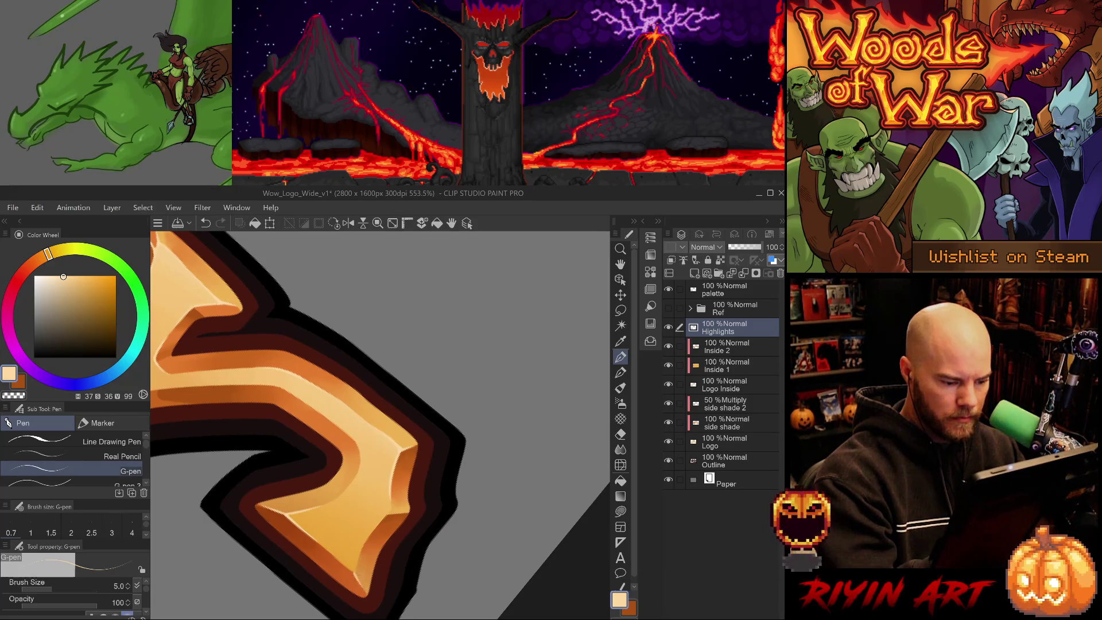
pyautogui.moveTo(356, 573)
pyautogui.mouseDown()
pyautogui.moveTo(358, 548)
pyautogui.moveTo(586, 307)
pyautogui.mouseUp()
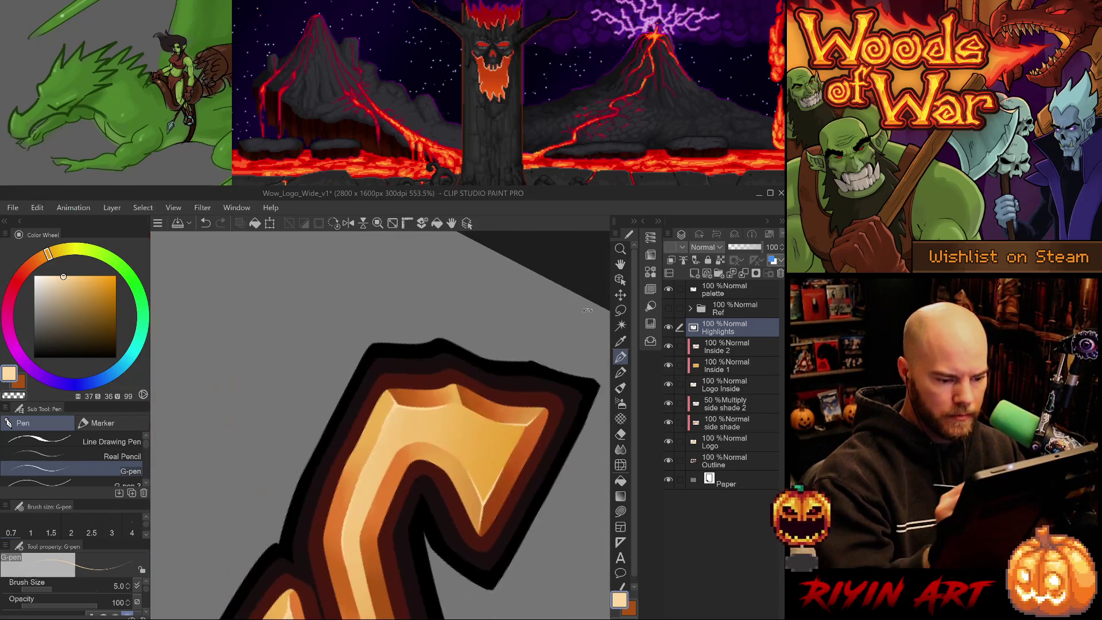
pyautogui.moveTo(528, 423); pyautogui.dragTo(507, 458)
pyautogui.hotkey('ctrl', 'z')
pyautogui.hotkey('ctrl', 'z')
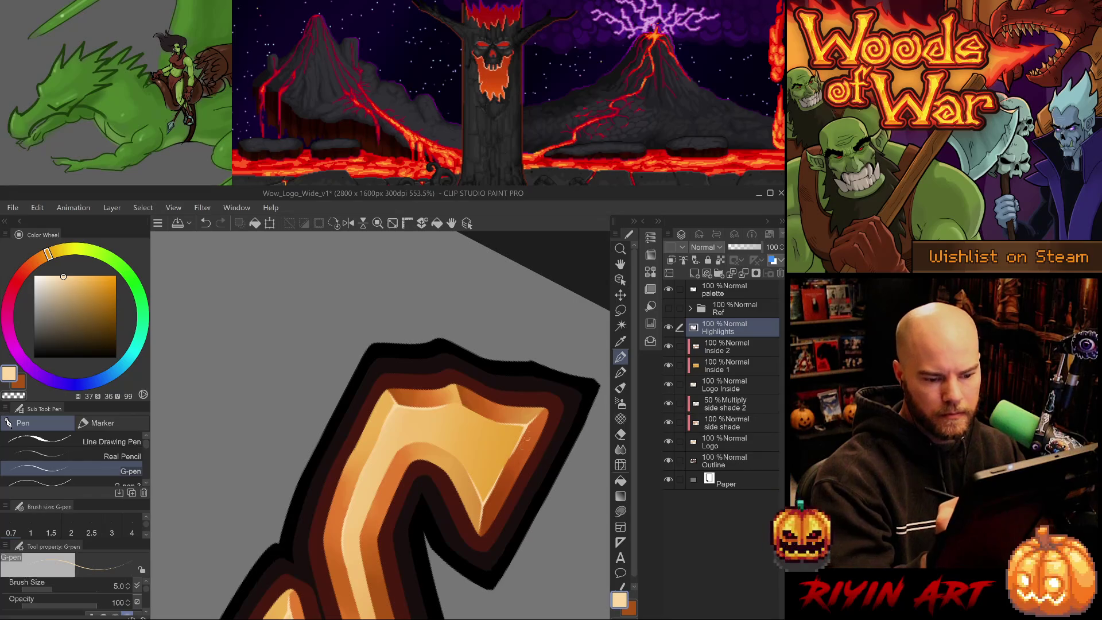
# Step: Test-erase a short stretch of the right-edge highlight, then restore it
pyautogui.press('e')
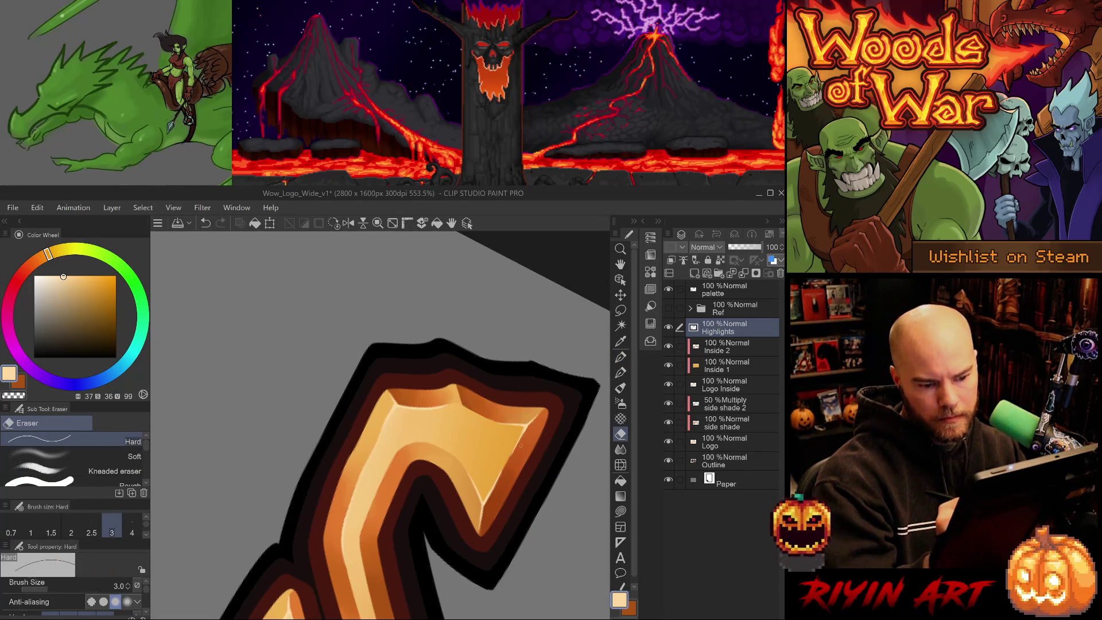
pyautogui.press('p')
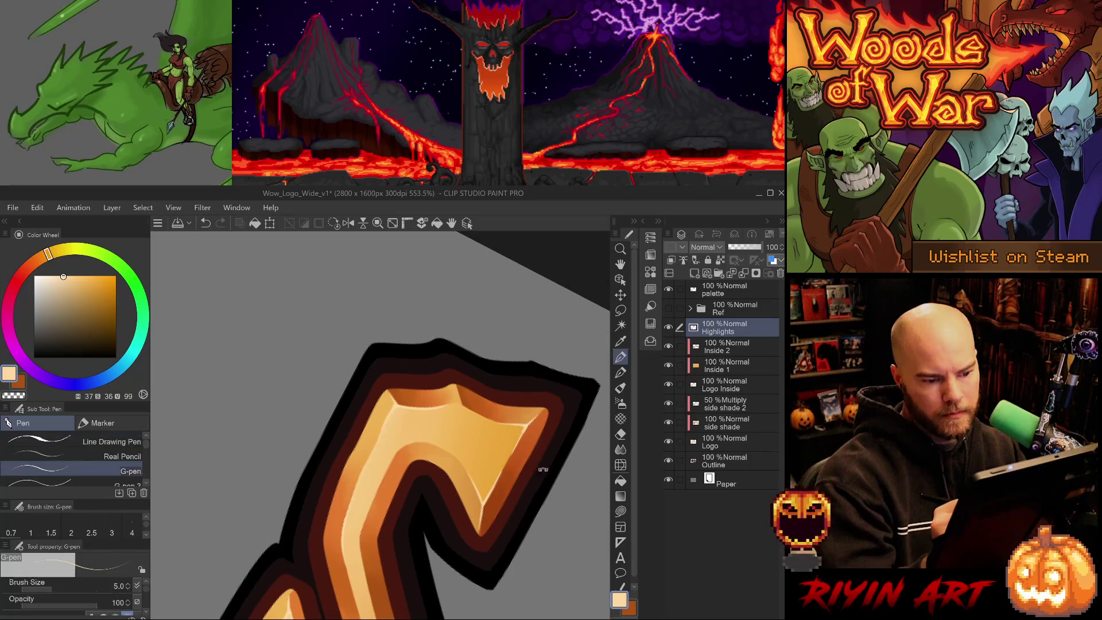
pyautogui.press('^')
pyautogui.press('^')
pyautogui.press('^')
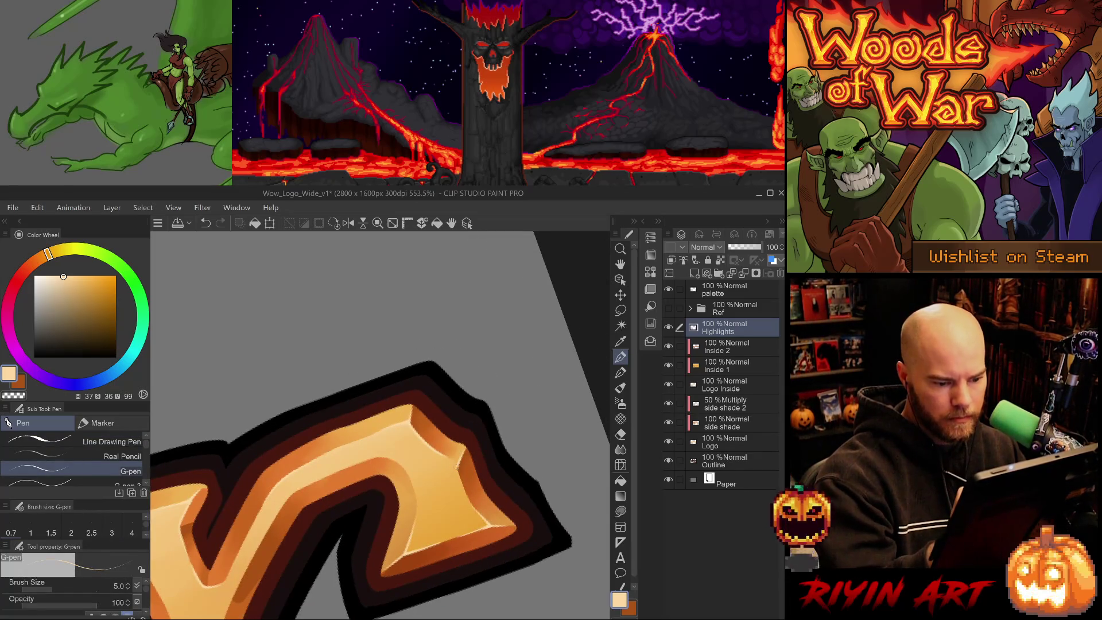
pyautogui.press('-')
pyautogui.press('-')
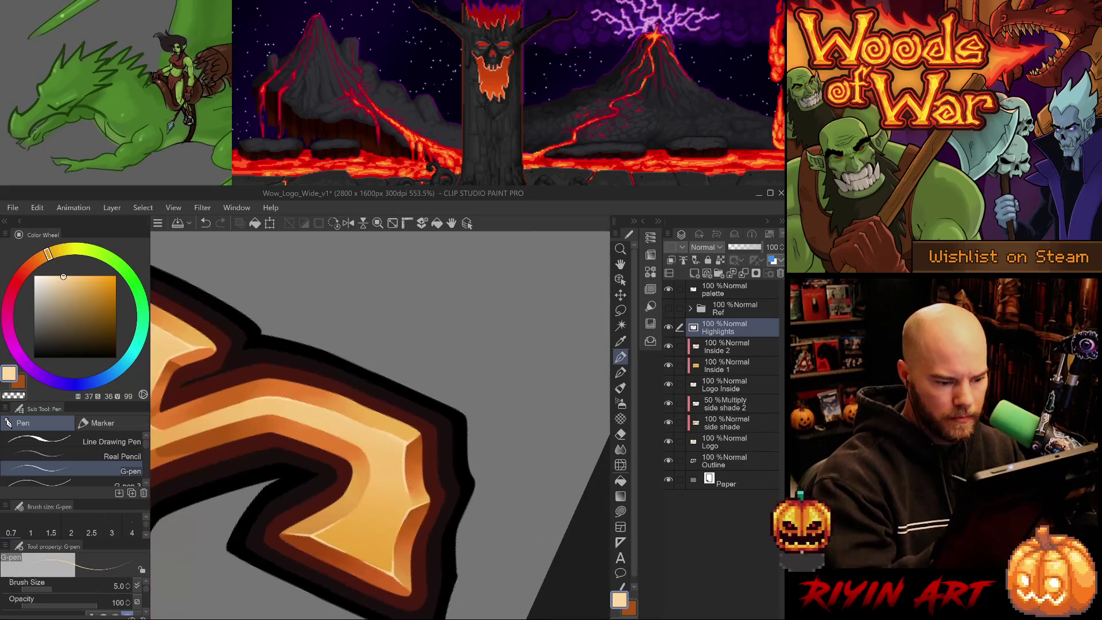
pyautogui.press('e')
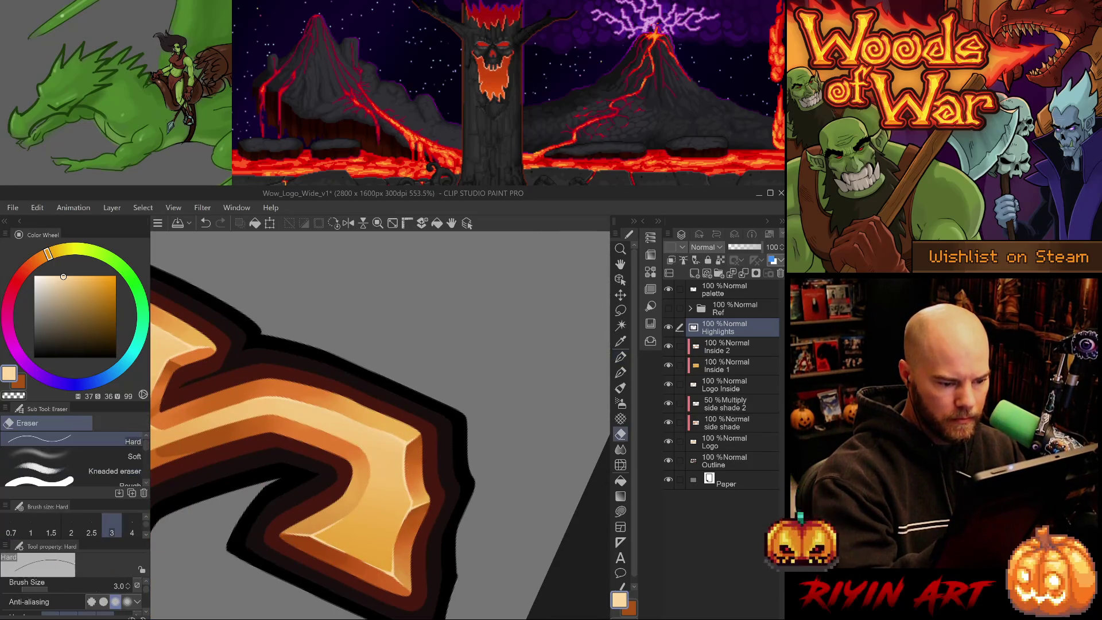
pyautogui.moveTo(411, 478); pyautogui.dragTo(406, 501)
pyautogui.press('p')
pyautogui.hotkey('ctrl', 'z')
# Step: Remove a short stray highlight stroke while turning the view around the logo
pyautogui.moveTo(418, 501); pyautogui.dragTo(466, 419)
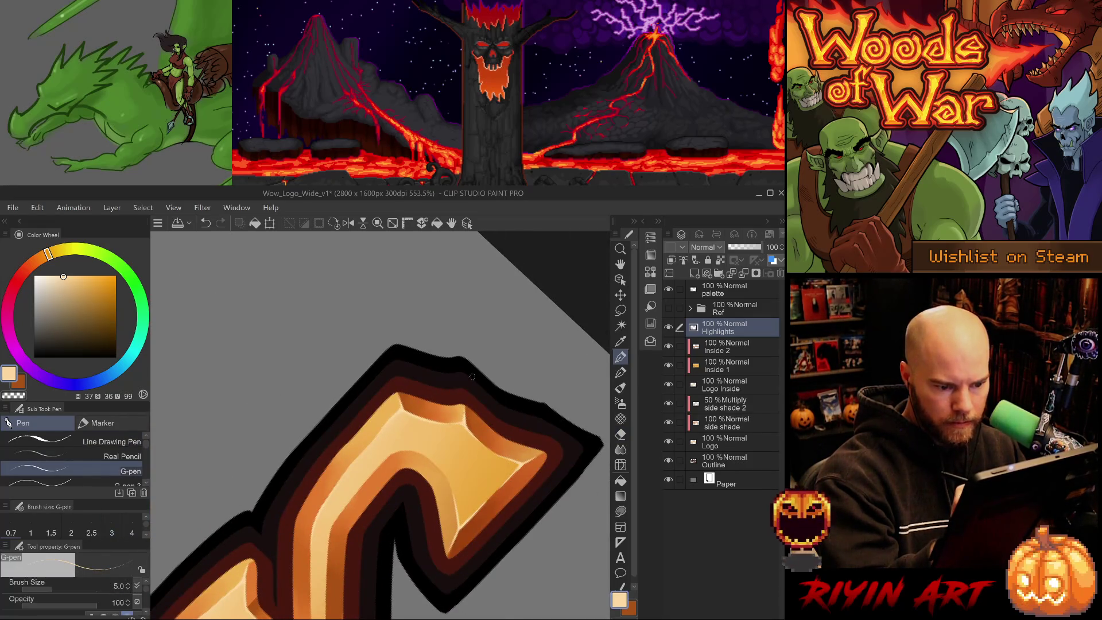
pyautogui.press('e')
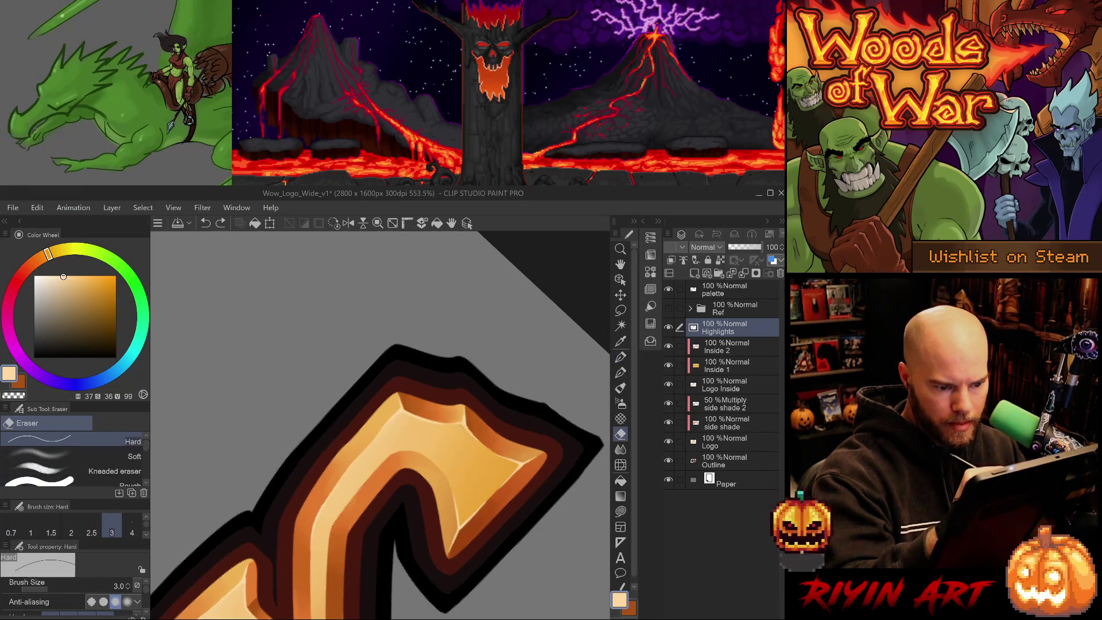
pyautogui.press('p')
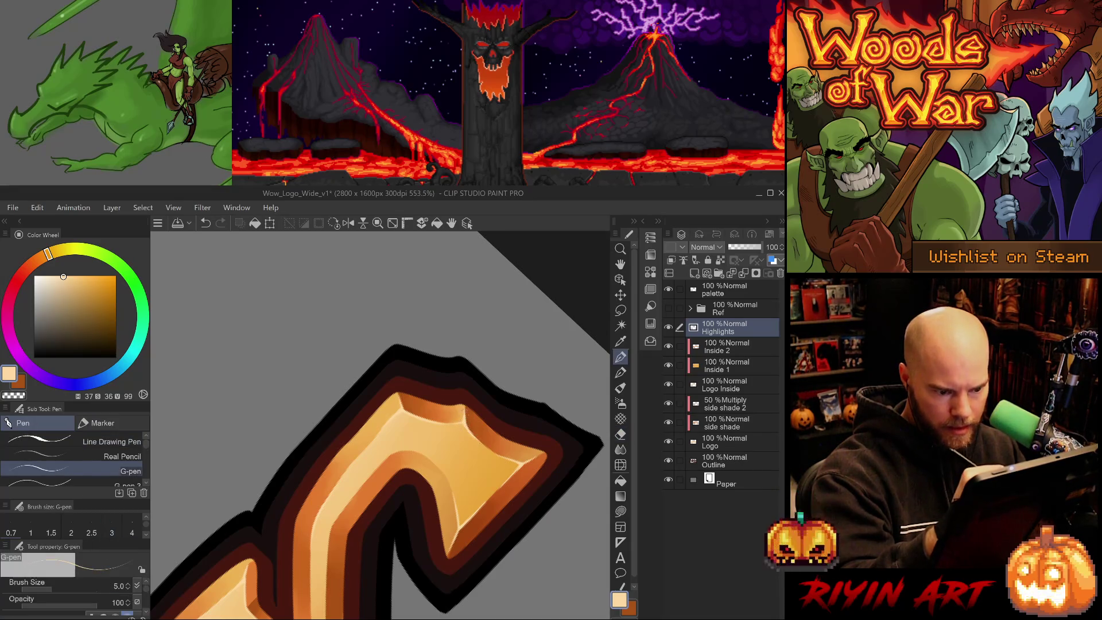
pyautogui.moveTo(449, 377)
pyautogui.mouseDown()
pyautogui.moveTo(374, 347)
pyautogui.moveTo(372, 360)
pyautogui.mouseUp()
pyautogui.hotkey('ctrl', 'z')
pyautogui.hotkey('ctrl', 'z')
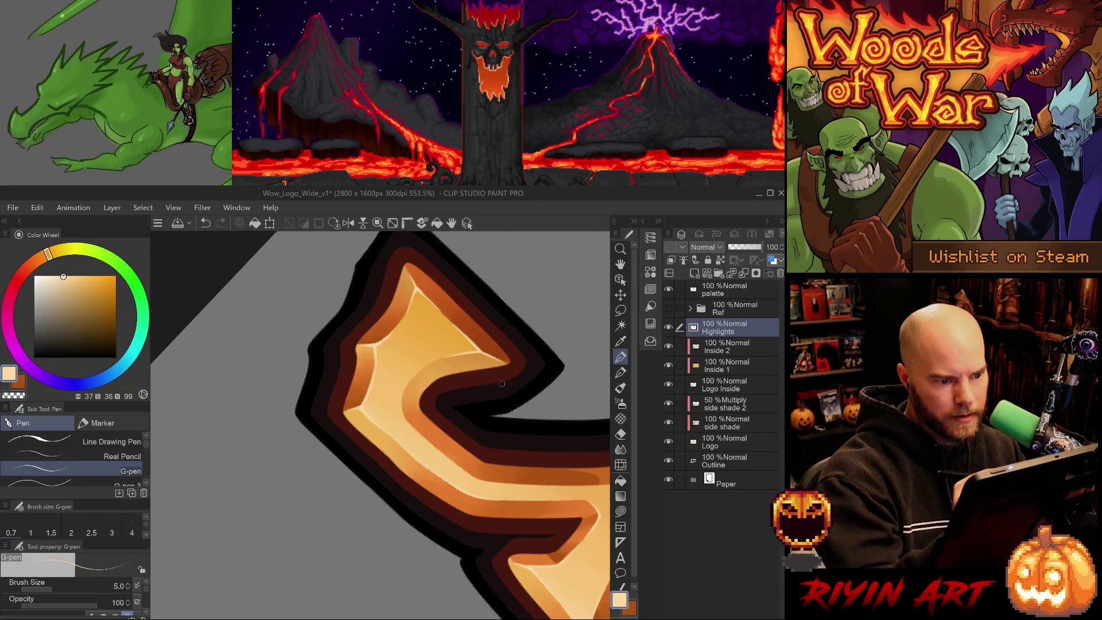
pyautogui.moveTo(538, 449)
pyautogui.mouseDown()
pyautogui.moveTo(459, 545)
pyautogui.moveTo(376, 603)
pyautogui.mouseUp()
# Step: Try a thin Line Drawing Pen highlight on the r's stem, comparing it with undo and redo
pyautogui.scroll(-4, 467, 528)
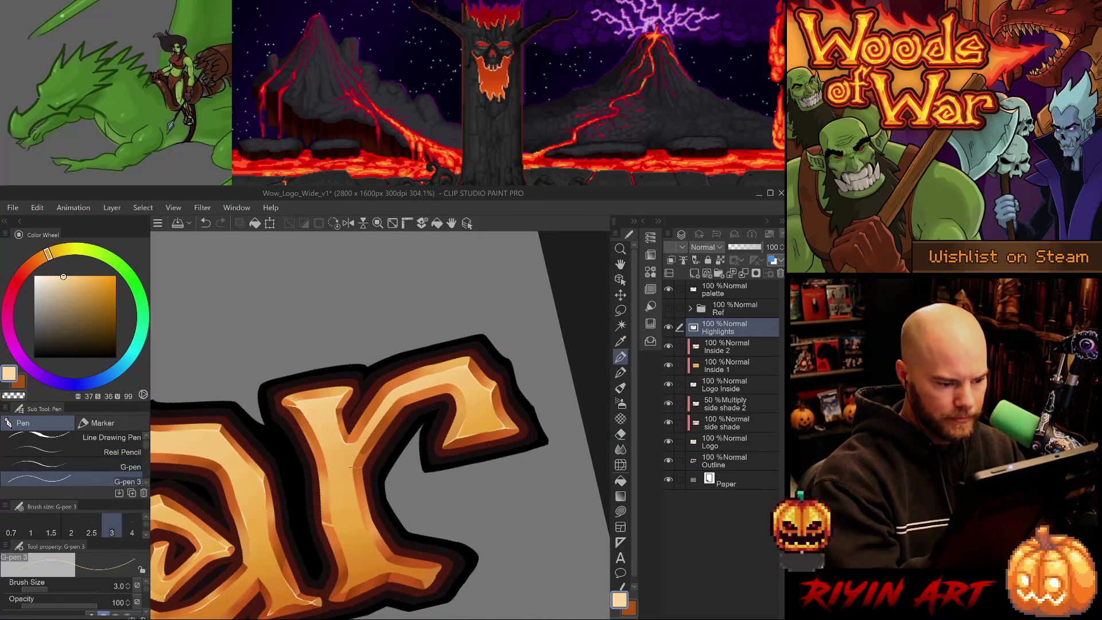
pyautogui.click(40, 441)
pyautogui.moveTo(355, 483); pyautogui.dragTo(369, 537)
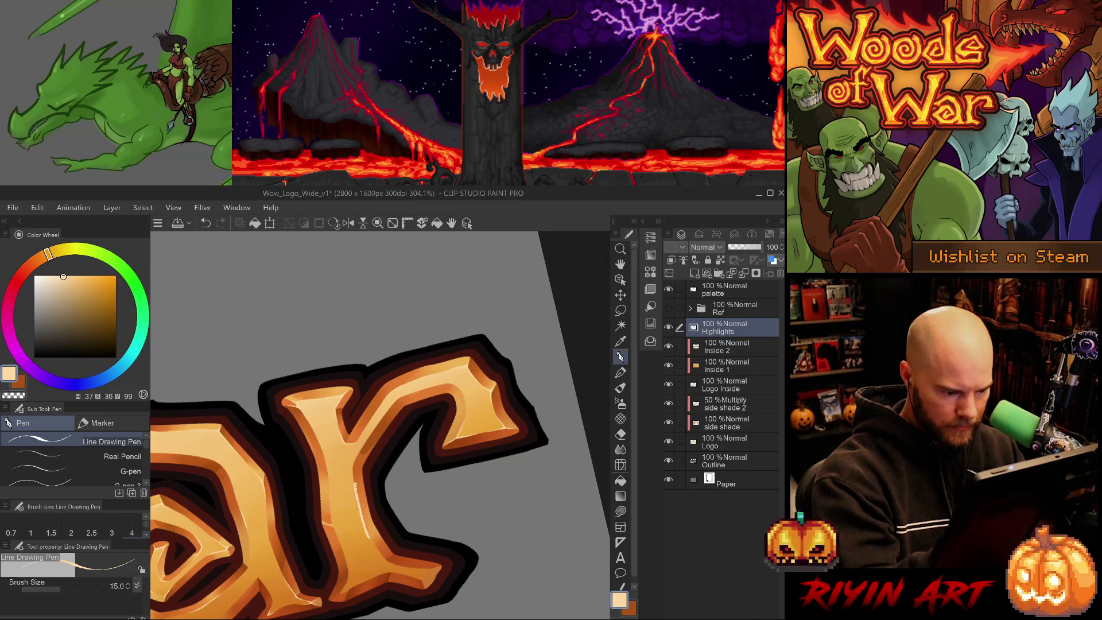
pyautogui.click(69, 471)
pyautogui.hotkey('ctrl', 'z')
pyautogui.hotkey('ctrl', 'y')
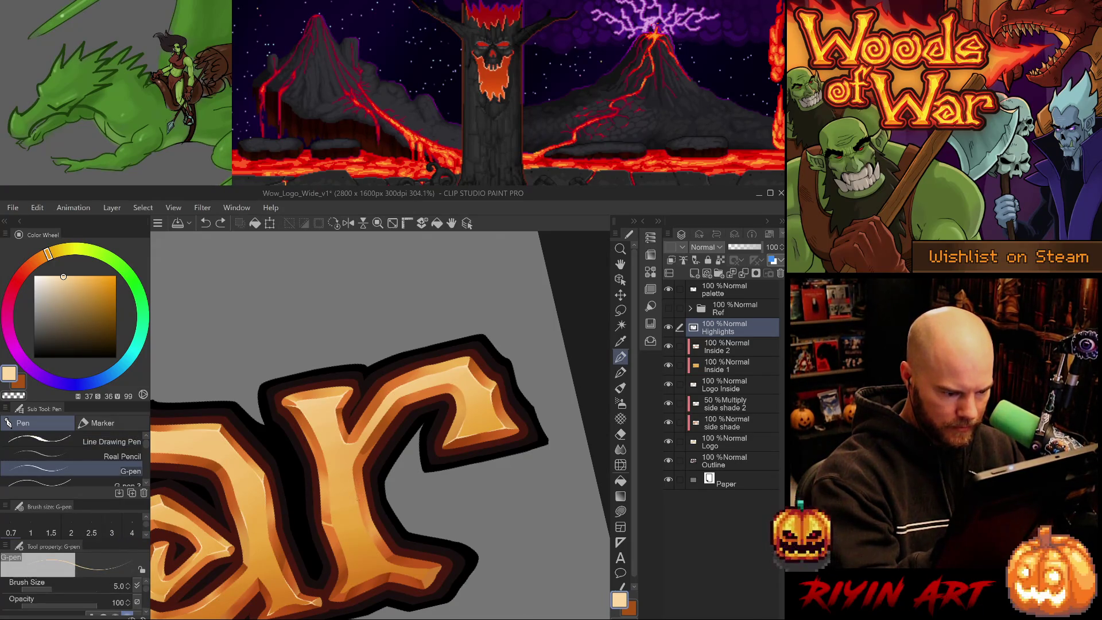
pyautogui.hotkey('ctrl', 'z')
pyautogui.hotkey('ctrl', 'y')
pyautogui.hotkey('ctrl', 'z')
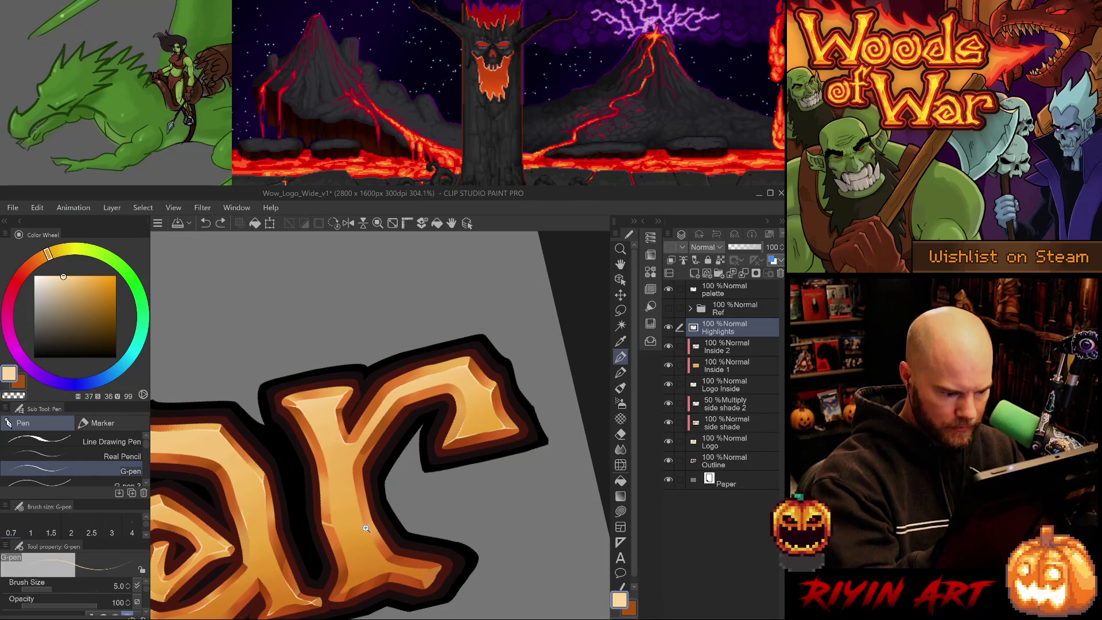
pyautogui.scroll(3, 366, 528)
pyautogui.hotkey('ctrl', 'y')
pyautogui.hotkey('ctrl', 'z')
# Step: Redraw the highlight up the r's stem with the G-pen and keep the final stroke
pyautogui.moveTo(359, 518); pyautogui.dragTo(384, 565)
pyautogui.moveTo(360, 522); pyautogui.dragTo(354, 488)
pyautogui.hotkey('ctrl', 'z')
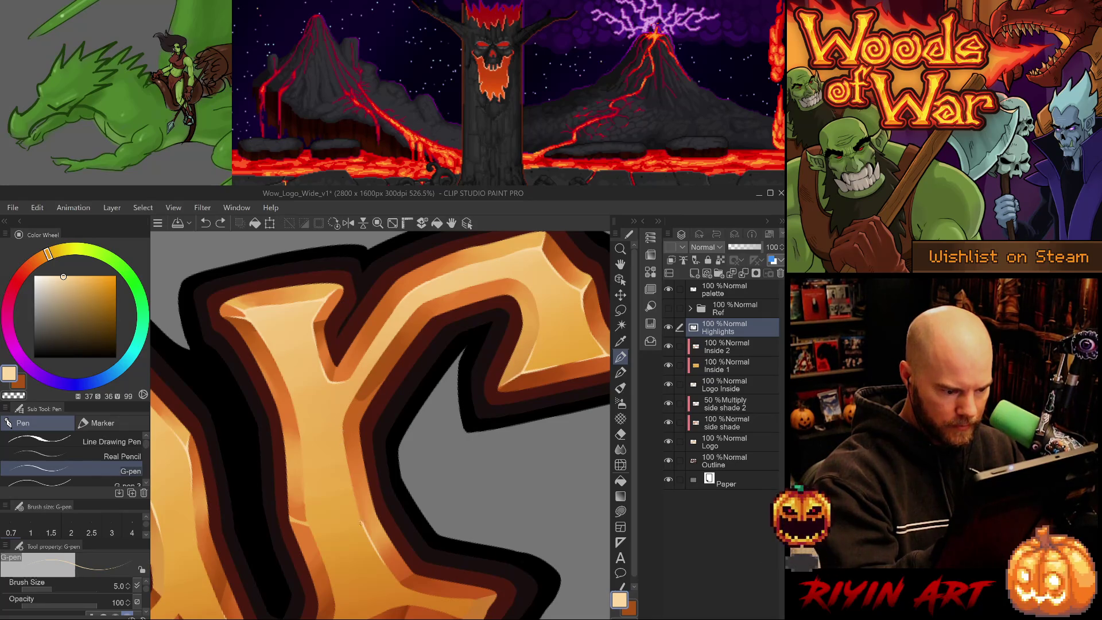
pyautogui.hotkey('ctrl', 'y')
pyautogui.hotkey('ctrl', 'z')
pyautogui.moveTo(361, 525); pyautogui.dragTo(350, 469)
pyautogui.hotkey('ctrl', 'z')
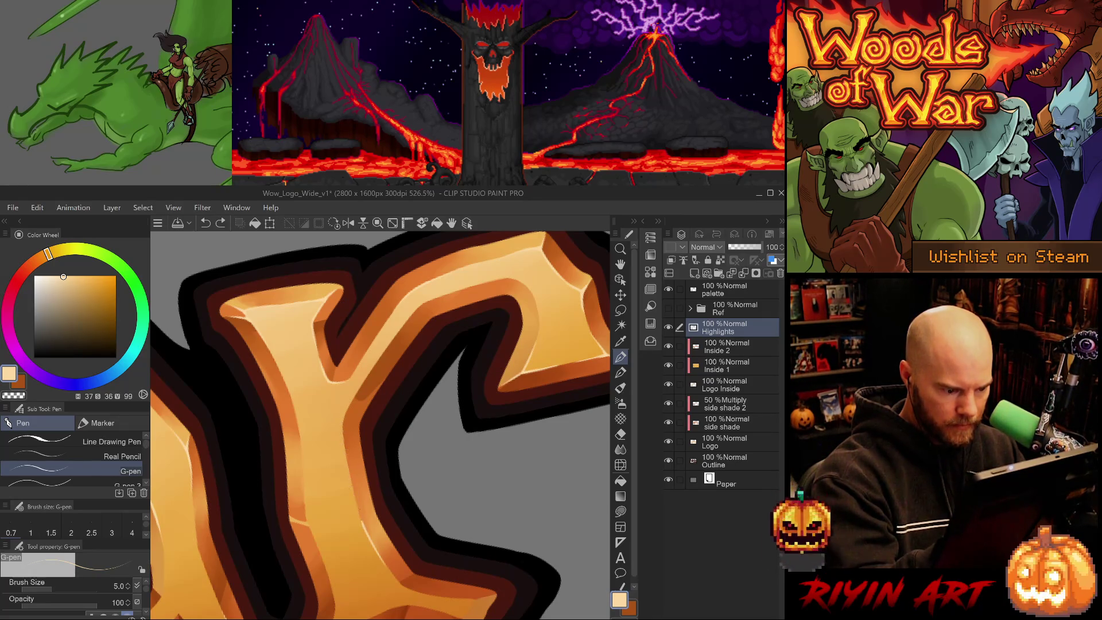
pyautogui.hotkey('ctrl', 'y')
# Step: Test trimming the stem highlight with the Hard Eraser, then undo the trim
pyautogui.press('e')
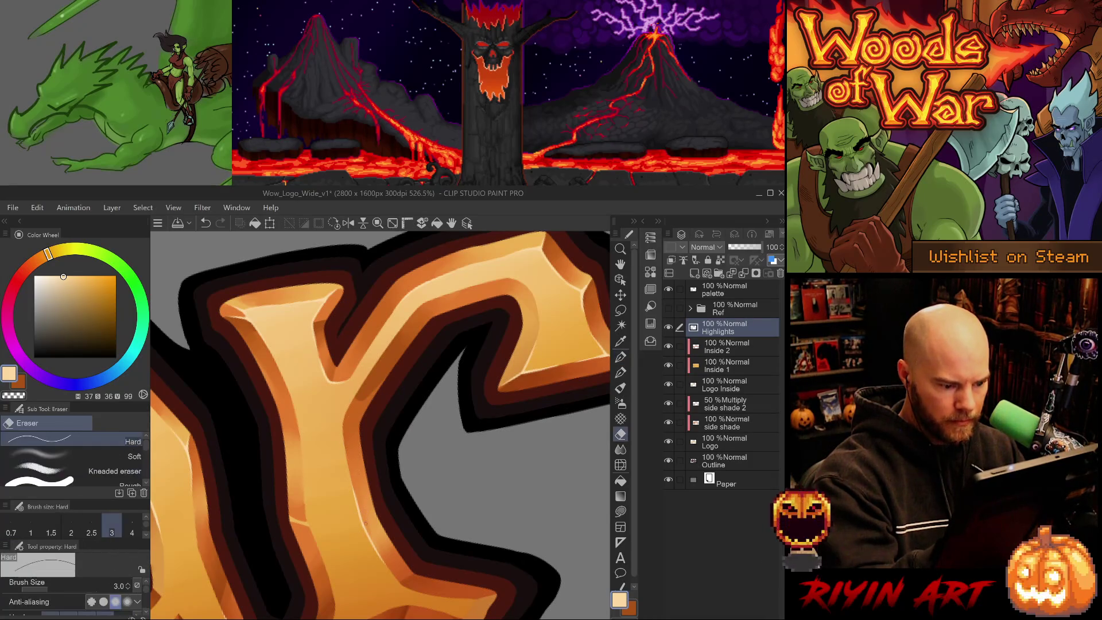
pyautogui.moveTo(357, 490); pyautogui.dragTo(359, 519)
pyautogui.hotkey('ctrl', 'z')
pyautogui.click(338, 451)
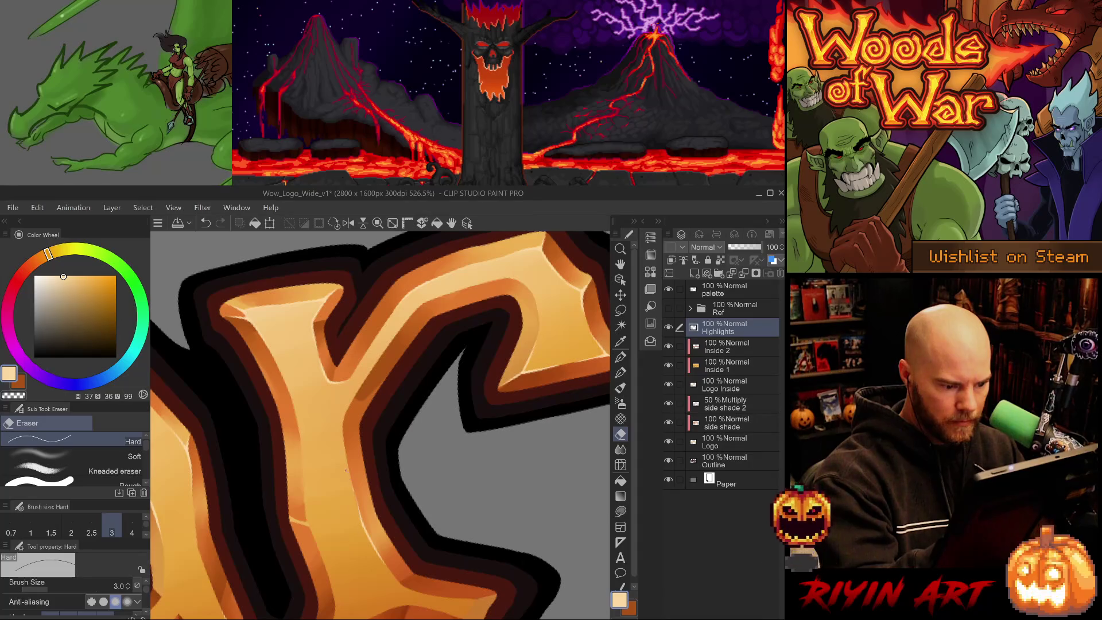
pyautogui.hotkey('ctrl', 'z')
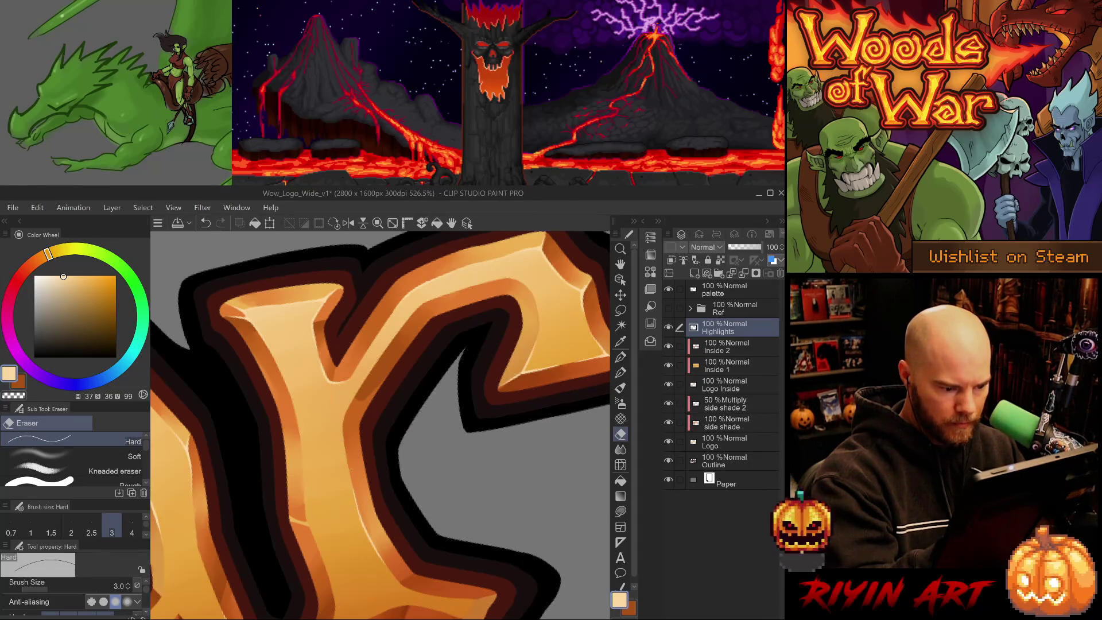
pyautogui.press('p')
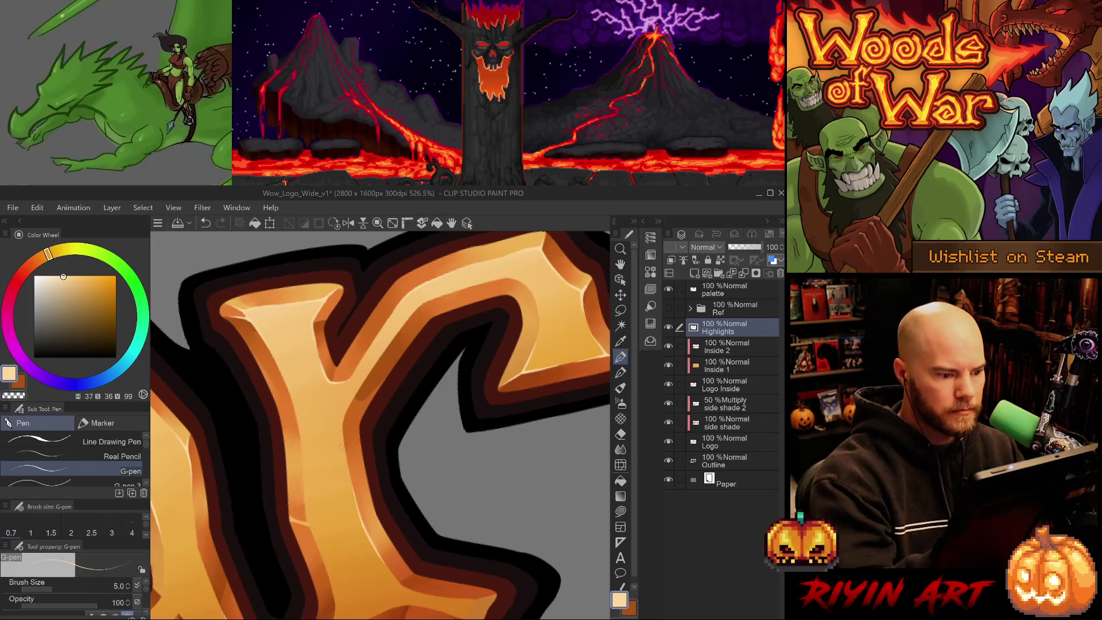
pyautogui.moveTo(487, 466)
pyautogui.mouseDown()
pyautogui.moveTo(464, 553)
pyautogui.moveTo(385, 285)
pyautogui.mouseUp()
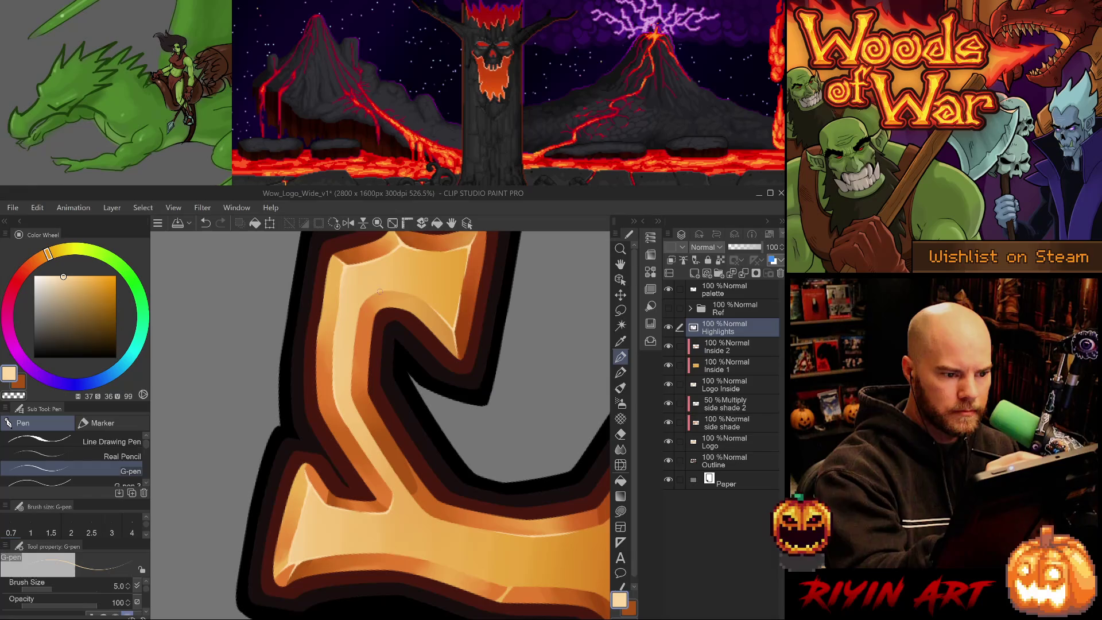
# Step: Draw a highlight along the letter's inner bevel edge, comparing it with undo and redo
pyautogui.hotkey('ctrl', 'z')
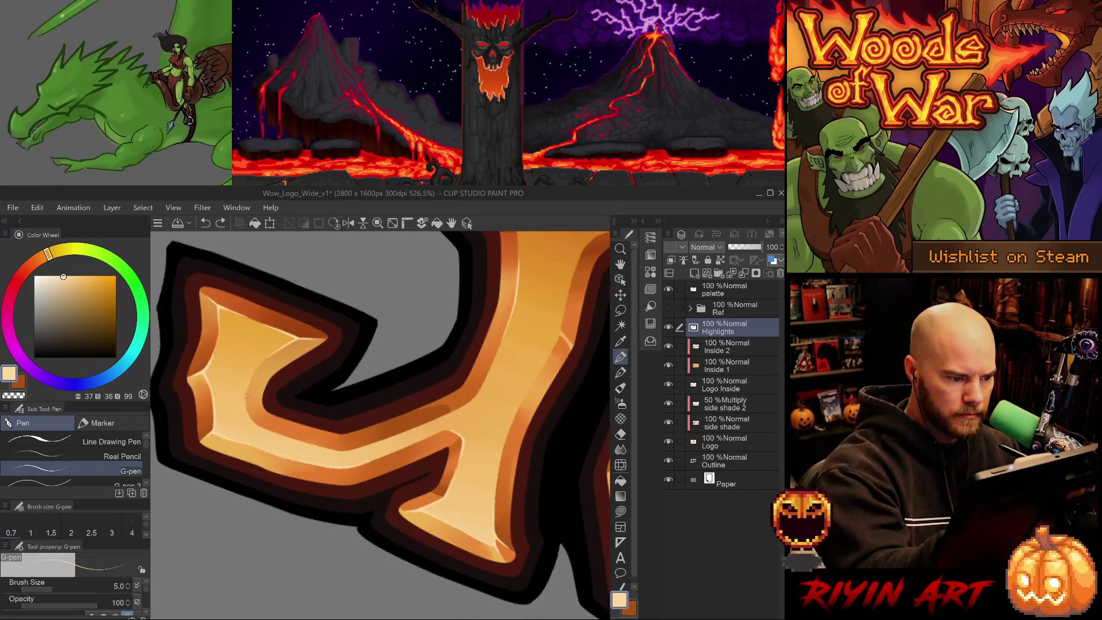
pyautogui.moveTo(245, 397); pyautogui.dragTo(257, 425)
pyautogui.hotkey('ctrl', 'z')
pyautogui.hotkey('ctrl', 'y')
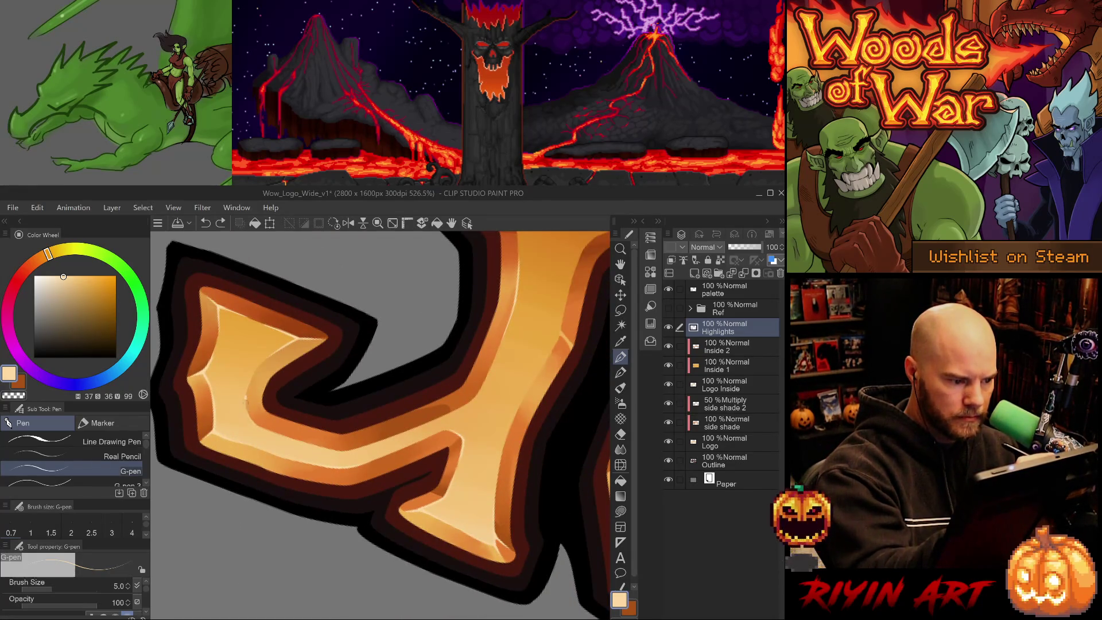
pyautogui.hotkey('ctrl', 'z')
pyautogui.hotkey('ctrl', 'y')
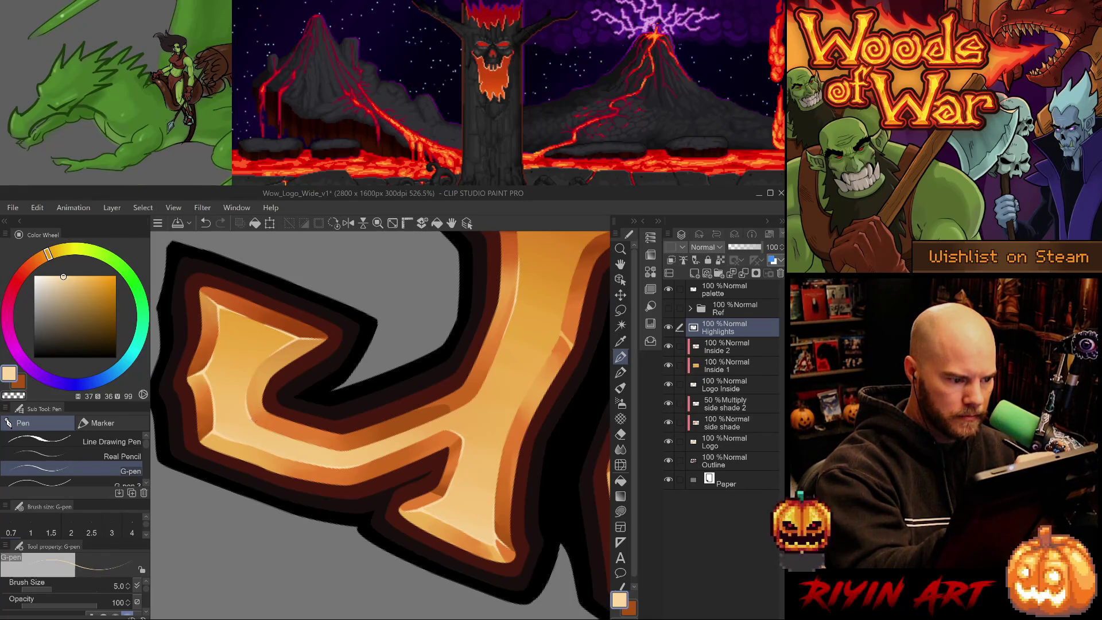
# Step: Try highlight strokes near the letter's lower corner, redrawing and undoing them
pyautogui.moveTo(254, 425); pyautogui.dragTo(310, 390)
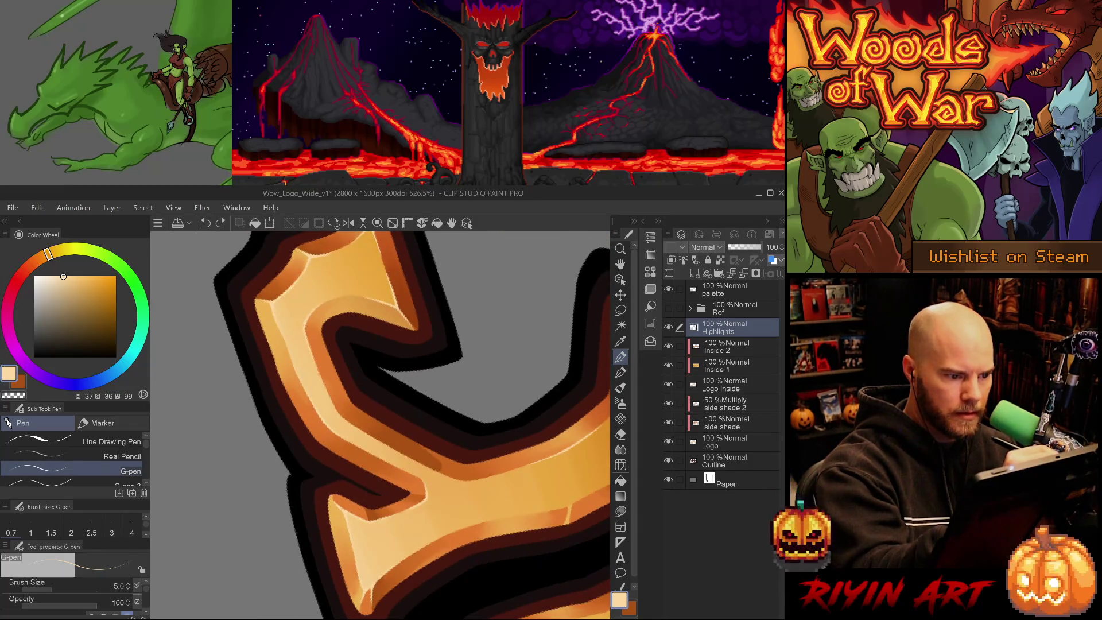
pyautogui.press('e')
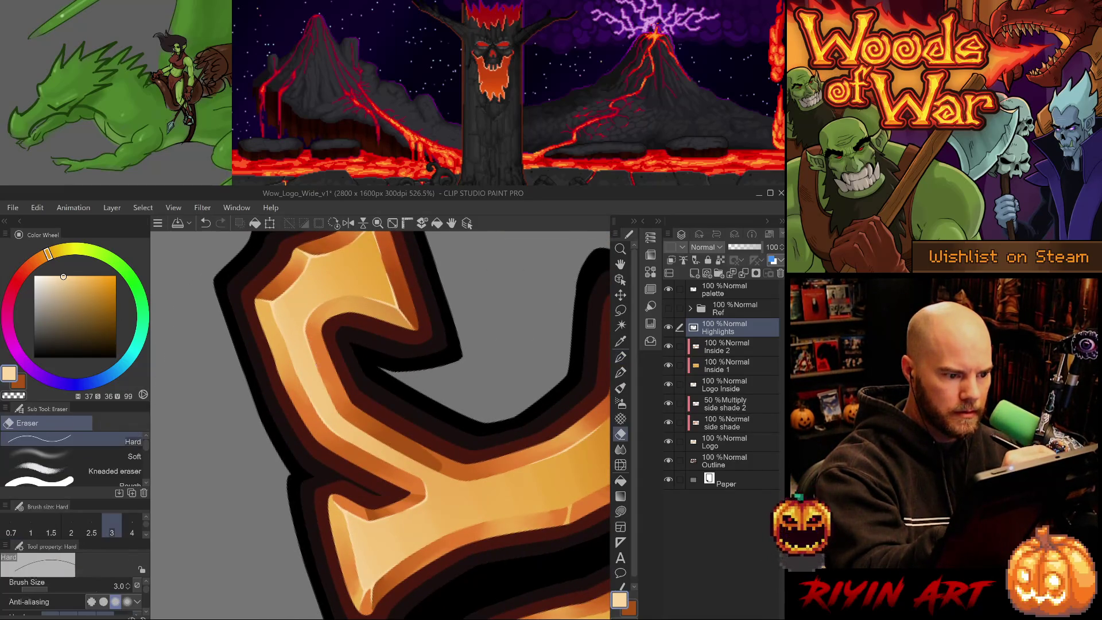
pyautogui.moveTo(484, 433); pyautogui.dragTo(435, 436)
pyautogui.moveTo(485, 576)
pyautogui.mouseDown()
pyautogui.moveTo(452, 448)
pyautogui.moveTo(459, 467)
pyautogui.moveTo(429, 513)
pyautogui.moveTo(465, 484)
pyautogui.moveTo(452, 470)
pyautogui.moveTo(330, 510)
pyautogui.mouseUp()
pyautogui.press('p')
pyautogui.press('p')
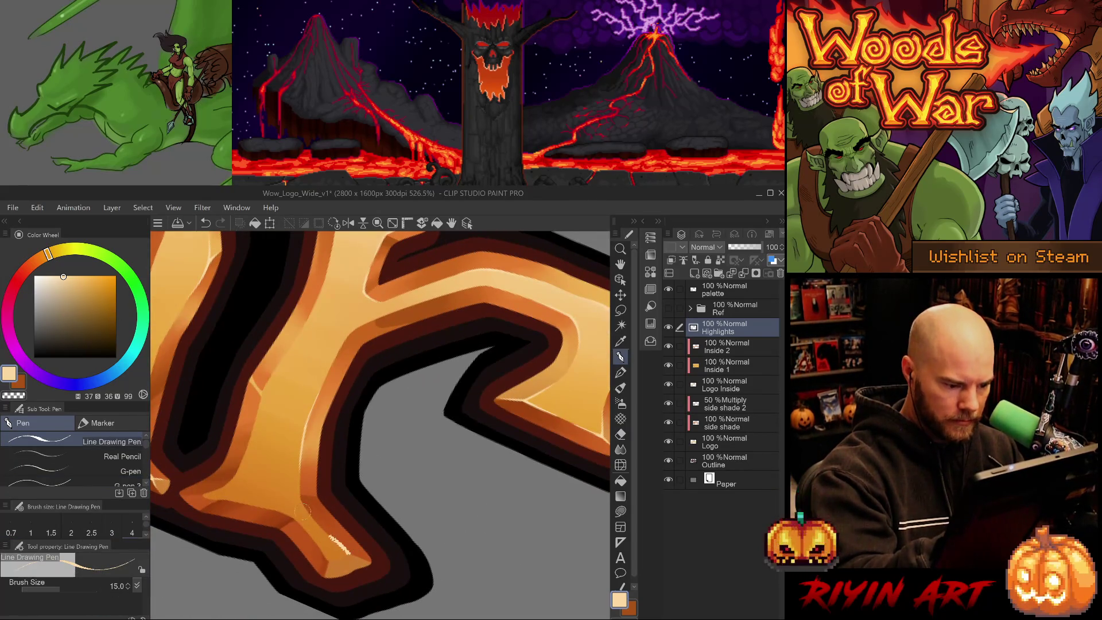
pyautogui.press('p')
pyautogui.moveTo(349, 552)
pyautogui.mouseDown()
pyautogui.moveTo(323, 531)
pyautogui.moveTo(319, 541)
pyautogui.moveTo(302, 516)
pyautogui.mouseUp()
pyautogui.hotkey('ctrl', 'z')
pyautogui.hotkey('ctrl', 'z')
pyautogui.moveTo(342, 555)
pyautogui.mouseDown()
pyautogui.moveTo(322, 542)
pyautogui.moveTo(510, 485)
pyautogui.moveTo(483, 523)
pyautogui.mouseUp()
pyautogui.hotkey('ctrl', 'z')
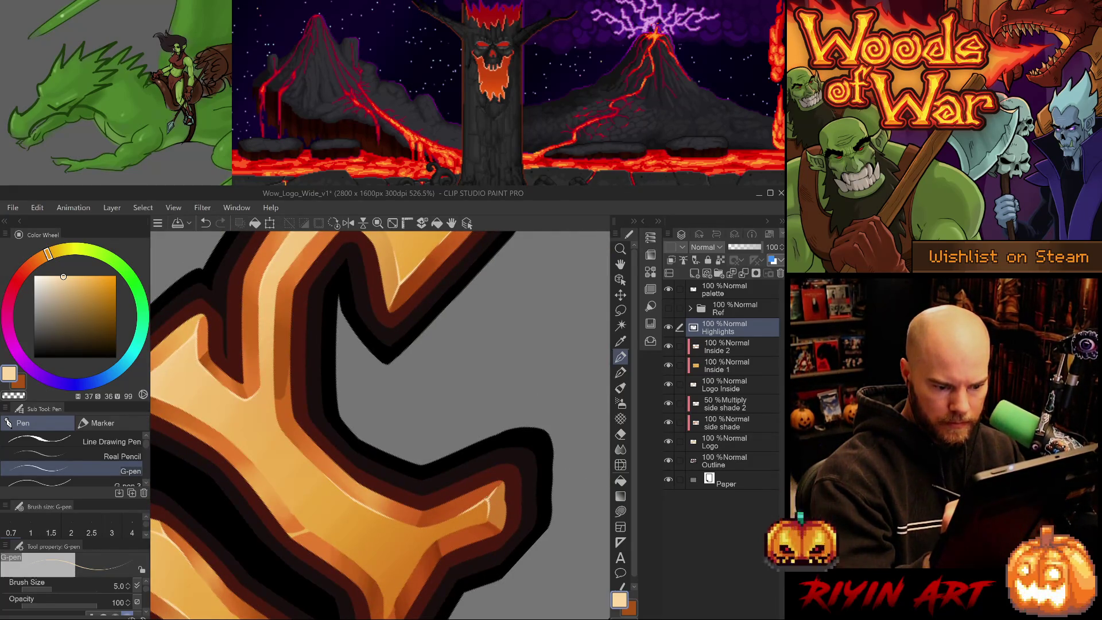
# Step: Add short bright highlights on the letter and along its lower edge
pyautogui.press('e')
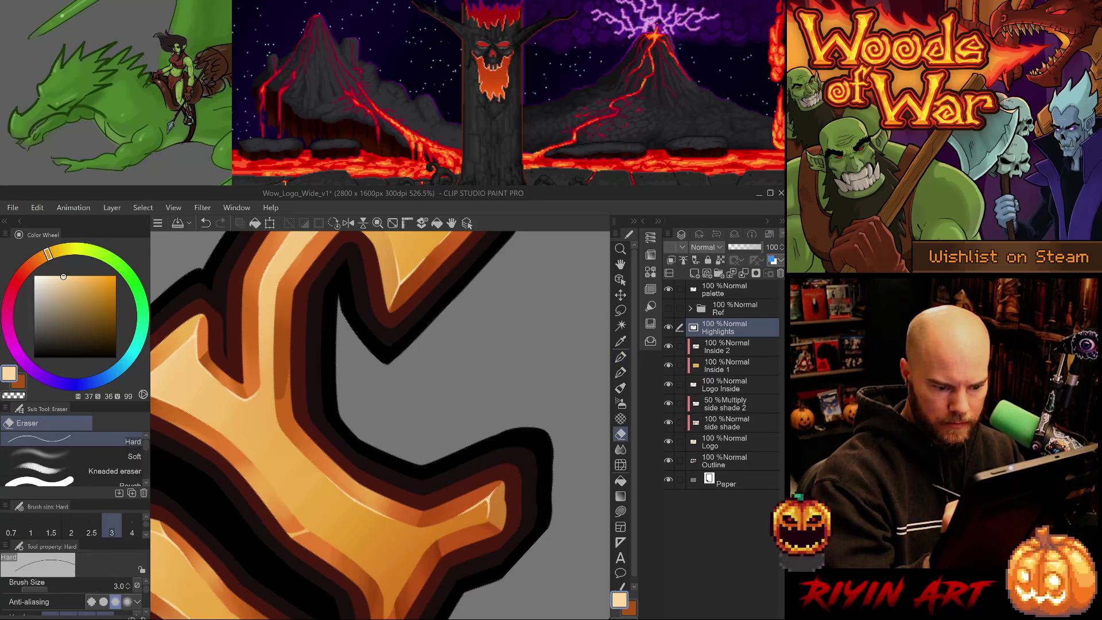
pyautogui.press('p')
pyautogui.moveTo(491, 502); pyautogui.dragTo(486, 522)
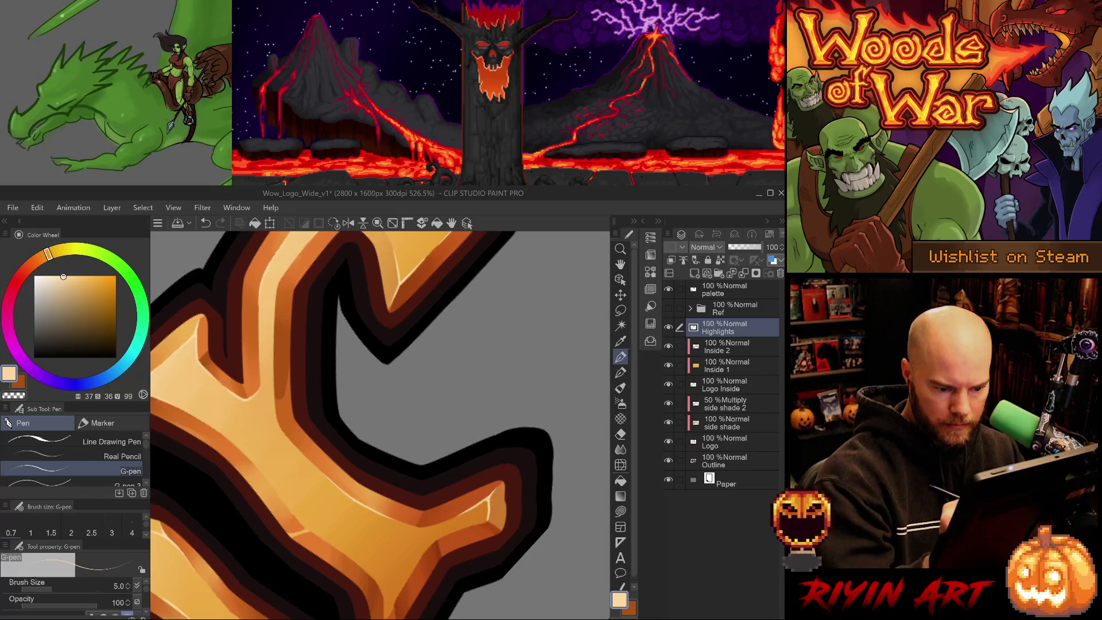
pyautogui.press('-')
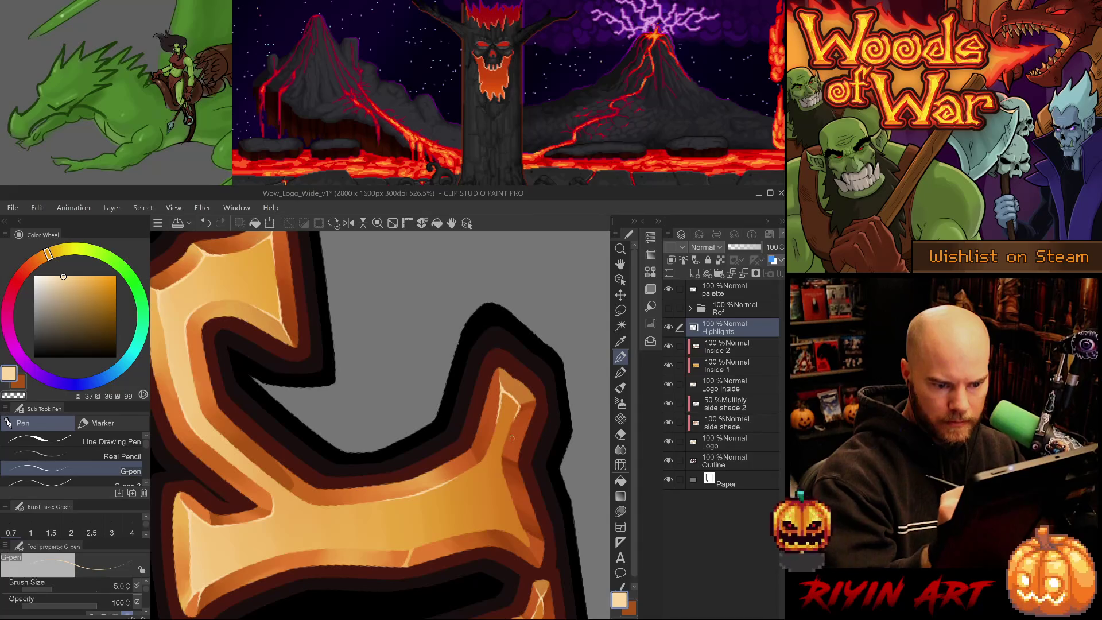
pyautogui.press('-')
pyautogui.moveTo(410, 569); pyautogui.dragTo(407, 586)
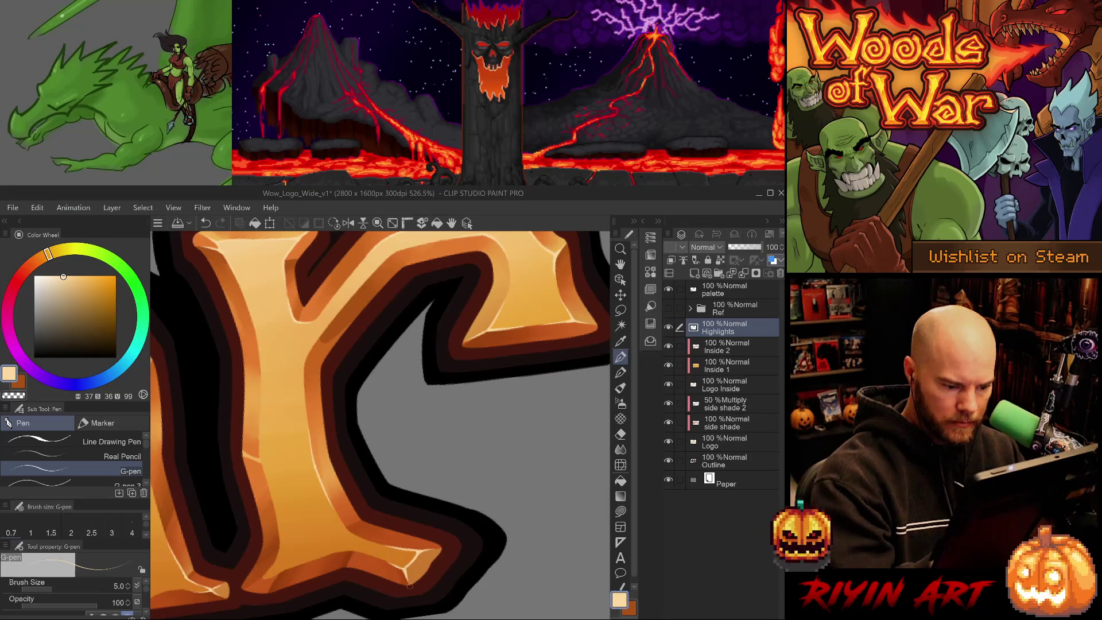
# Step: Clean up stray marks and try a short highlight along another letter edge
pyautogui.press('e')
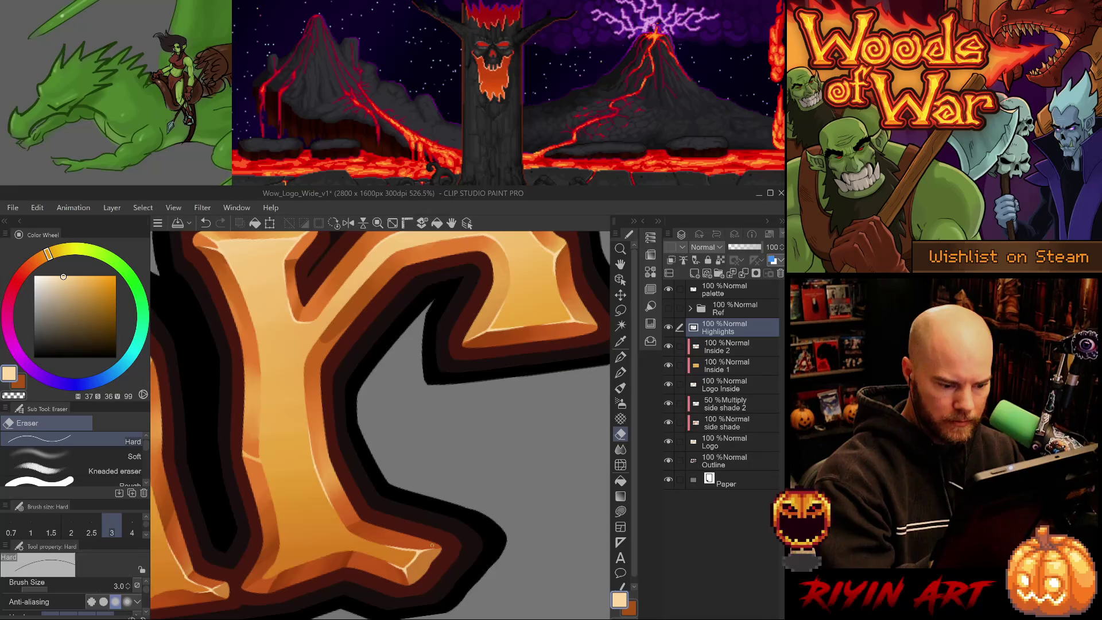
pyautogui.press('p')
pyautogui.press('p')
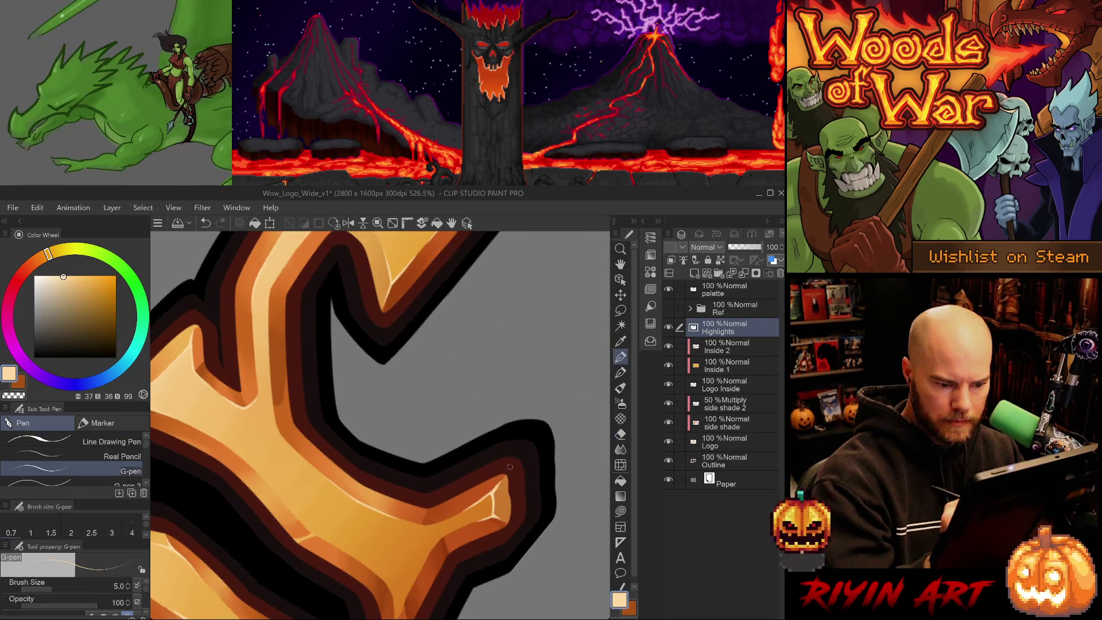
pyautogui.press('e')
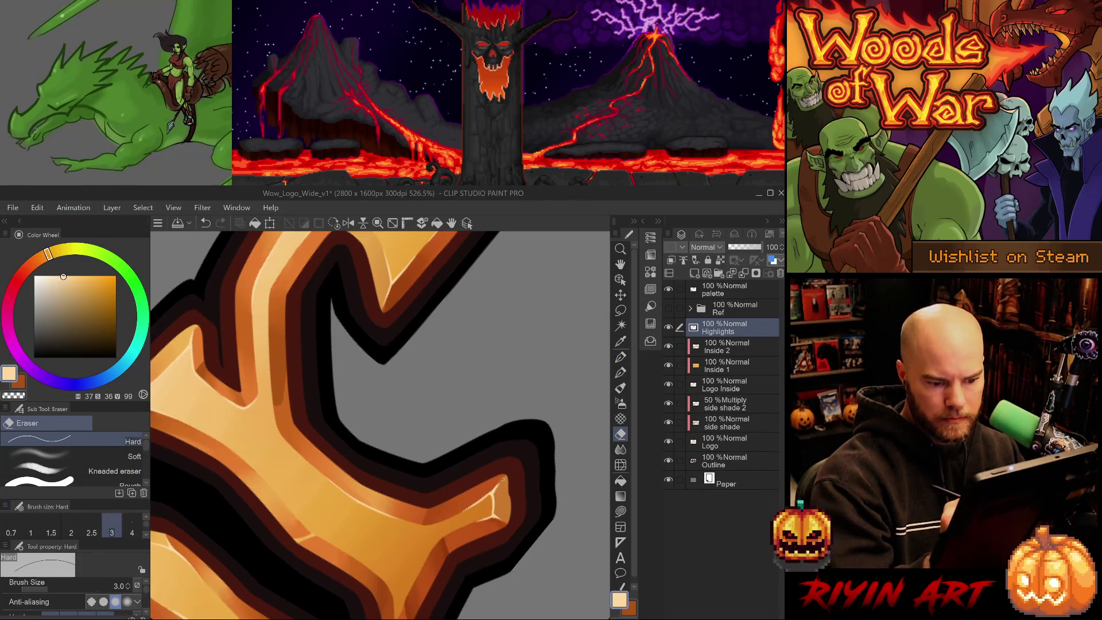
pyautogui.press('p')
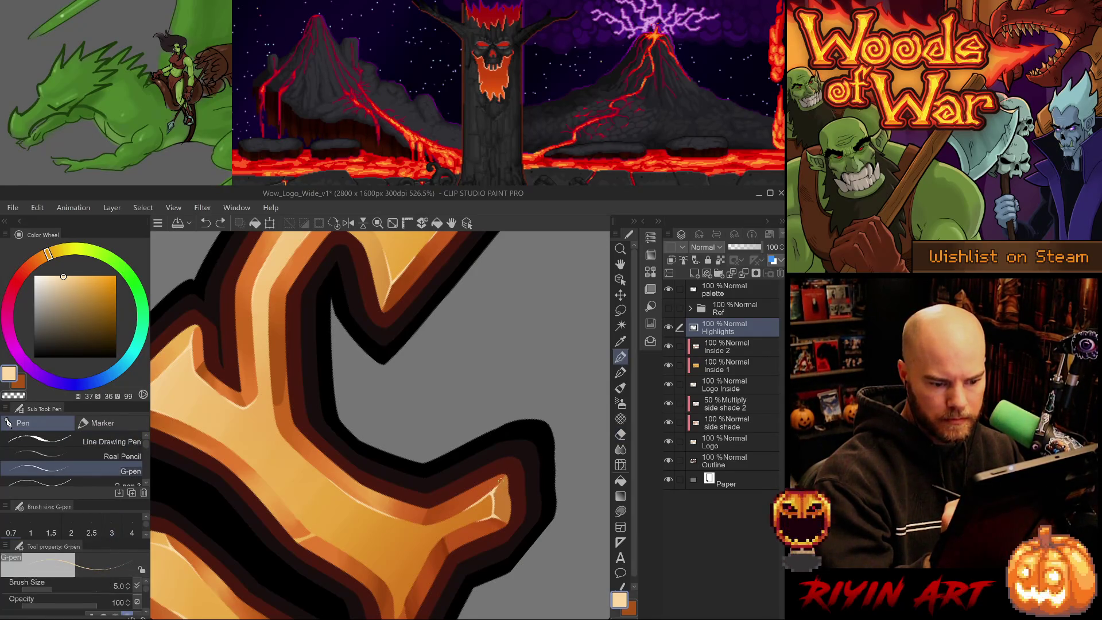
pyautogui.moveTo(507, 464); pyautogui.dragTo(556, 392)
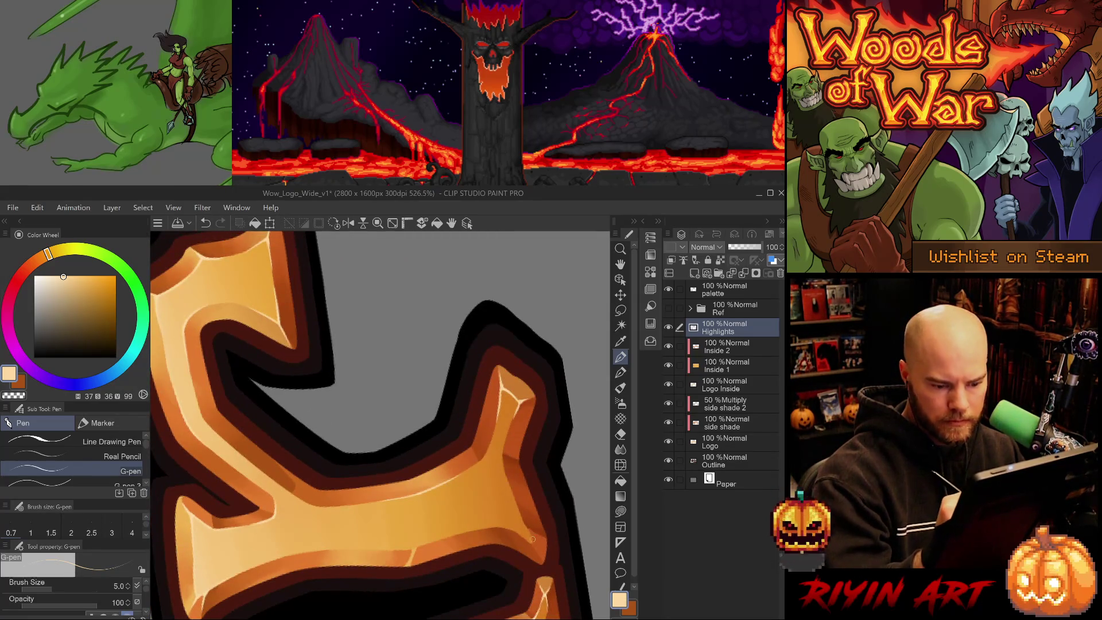
pyautogui.moveTo(533, 542); pyautogui.dragTo(517, 474)
pyautogui.hotkey('ctrl', 'z')
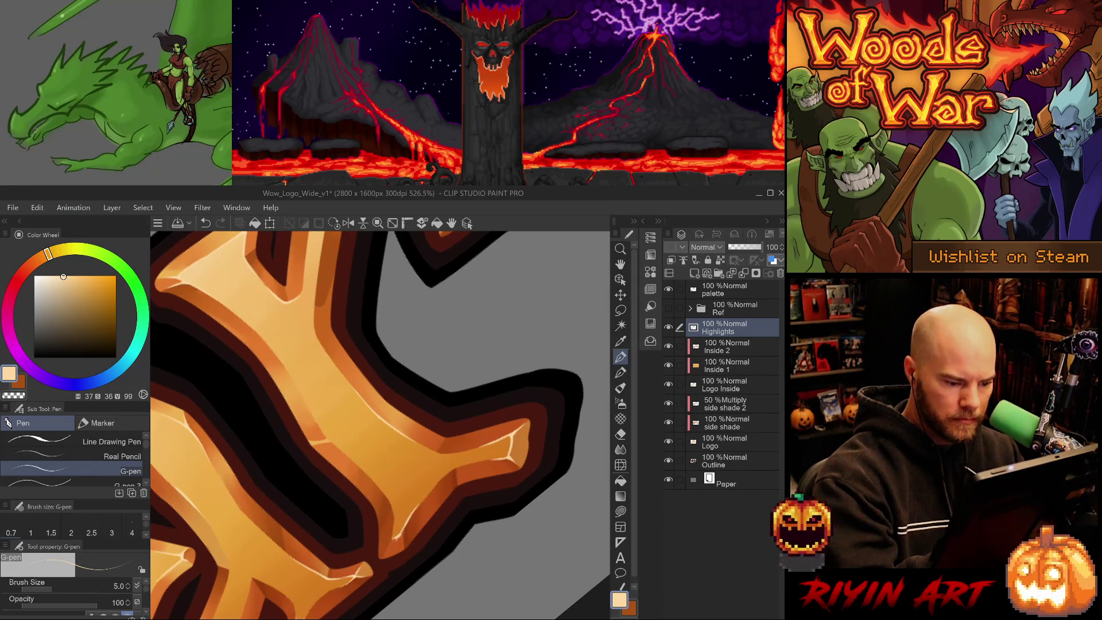
# Step: Erase stray highlight marks across the logo, ending at the letter's bottom edge
pyautogui.press('e')
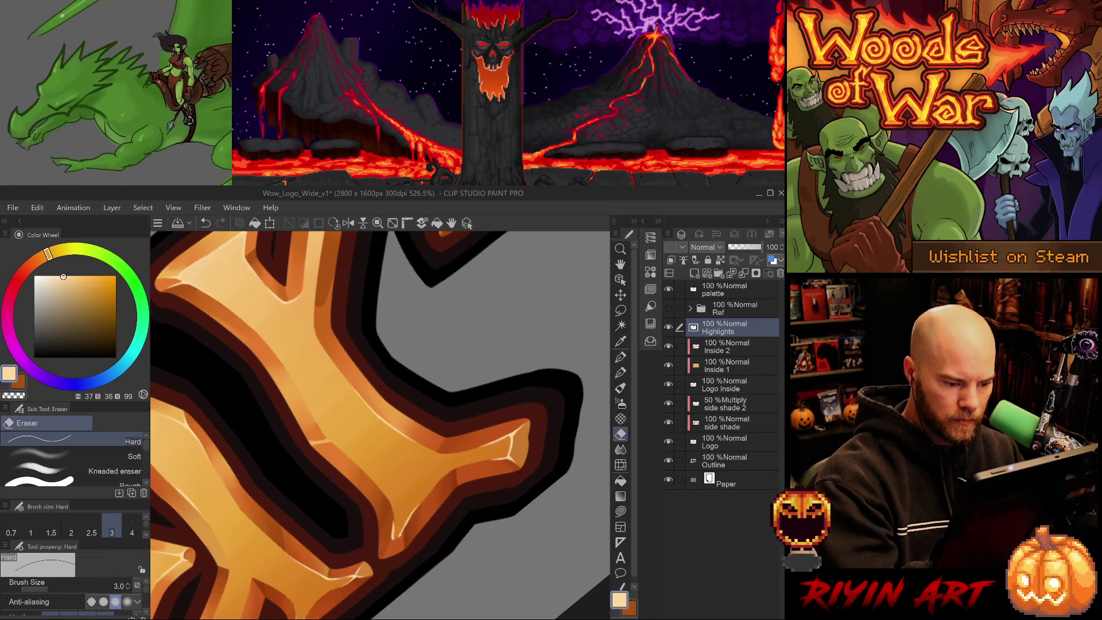
pyautogui.press('p')
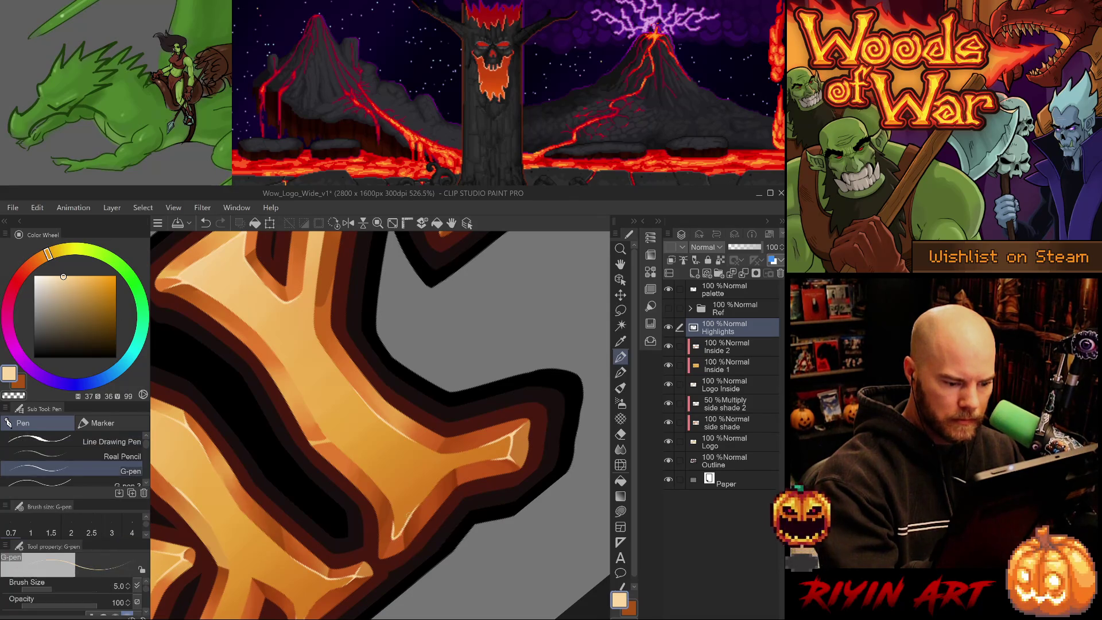
pyautogui.moveTo(430, 528); pyautogui.dragTo(528, 284)
pyautogui.press('e')
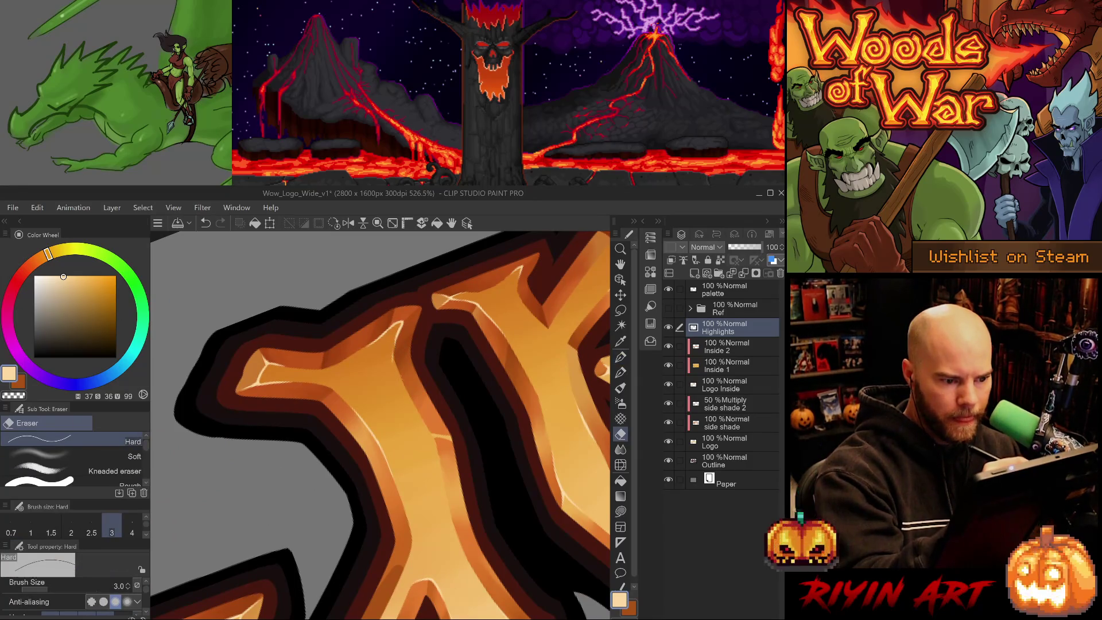
pyautogui.press('p')
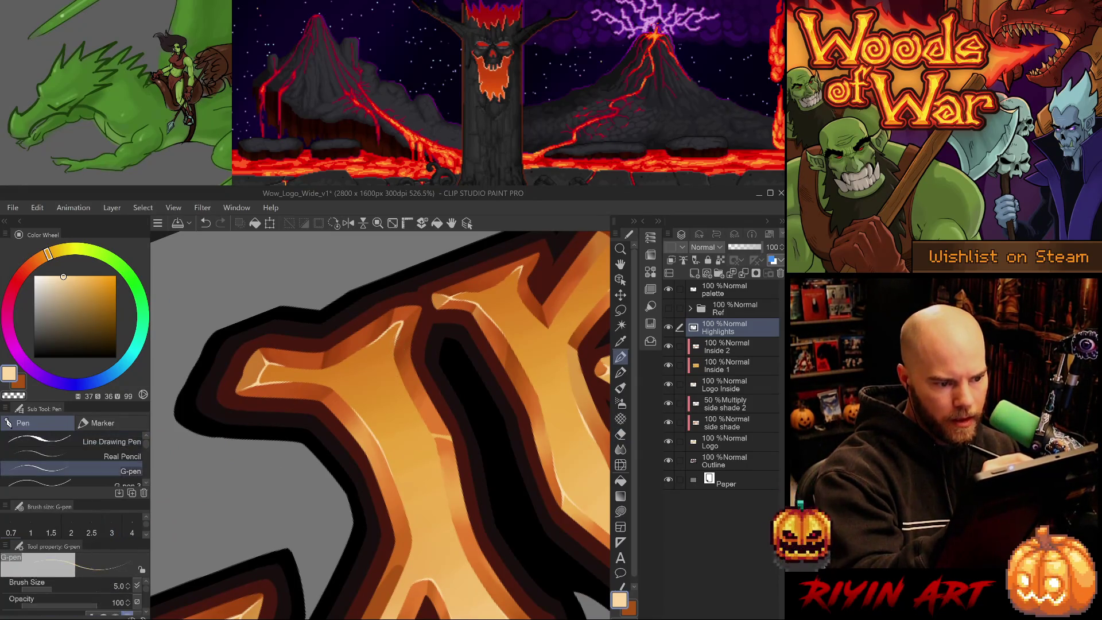
pyautogui.press('e')
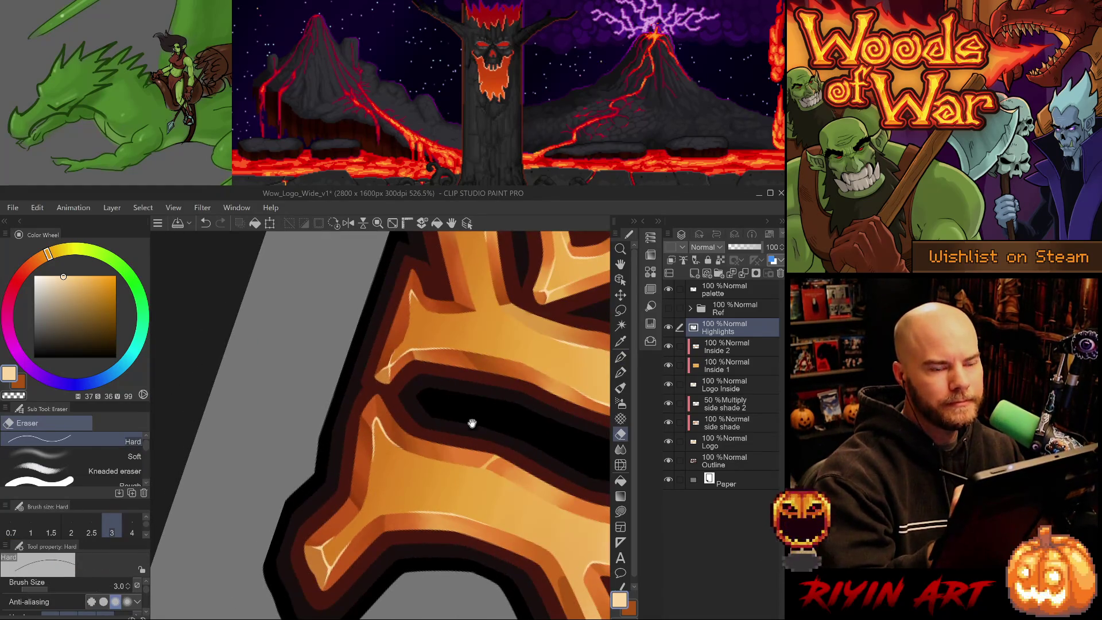
pyautogui.press('p')
pyautogui.press('p')
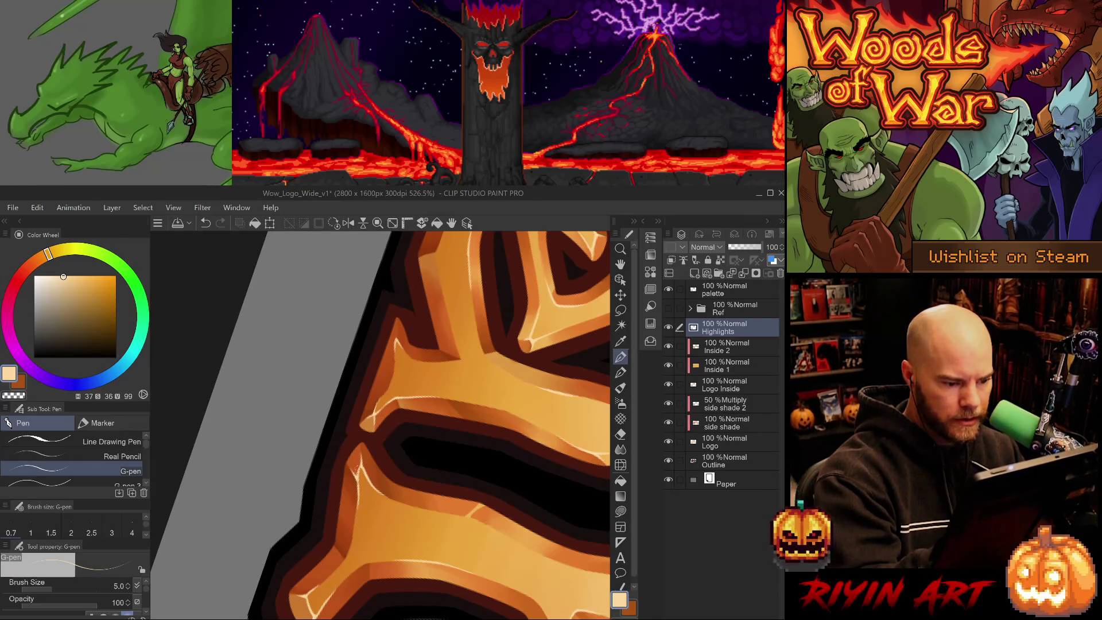
pyautogui.press('e')
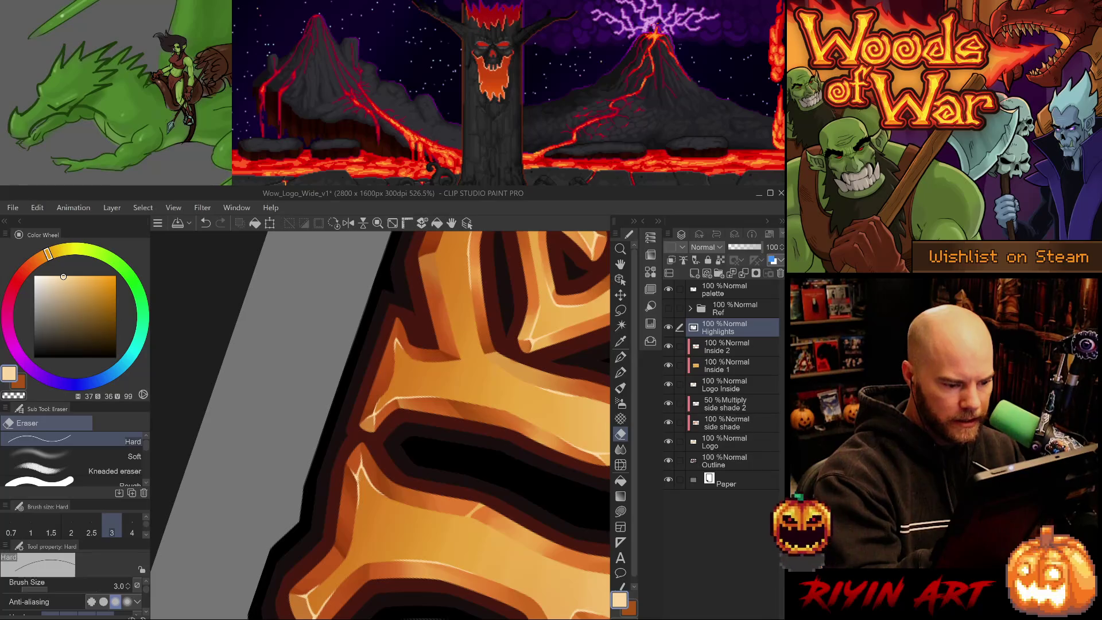
pyautogui.moveTo(413, 563)
pyautogui.mouseDown()
pyautogui.moveTo(526, 380)
pyautogui.moveTo(492, 503)
pyautogui.mouseUp()
pyautogui.press('p')
# Step: Draw thin highlights up the letter edge and along the bevel
pyautogui.moveTo(390, 441); pyautogui.dragTo(390, 406)
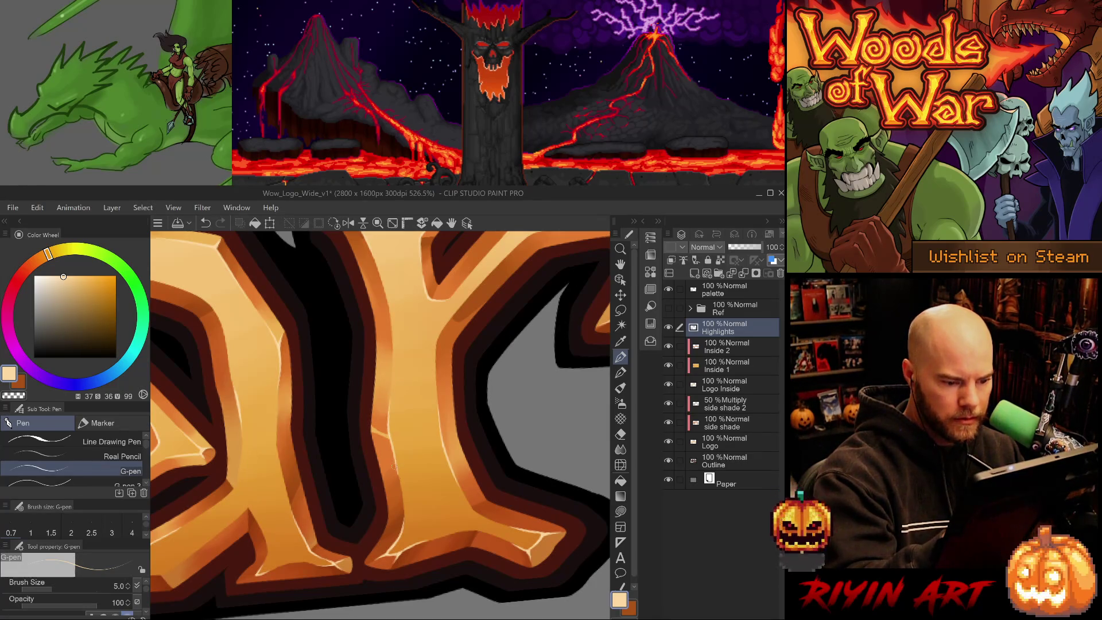
pyautogui.press('e')
pyautogui.moveTo(394, 467); pyautogui.dragTo(345, 344)
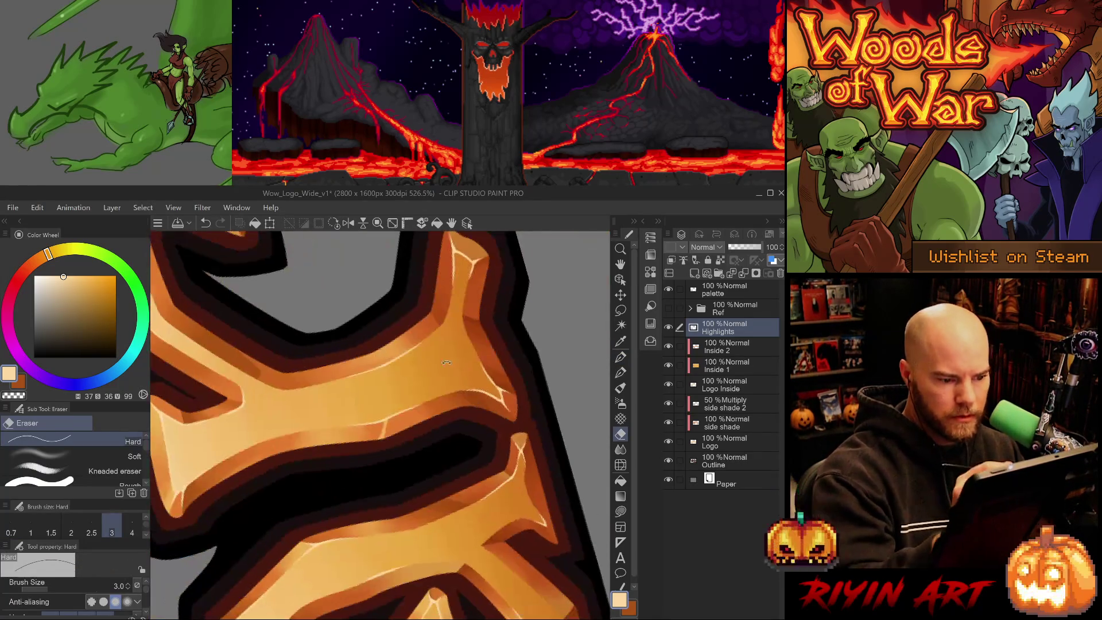
pyautogui.press('p')
pyautogui.moveTo(388, 446); pyautogui.dragTo(383, 418)
pyautogui.hotkey('ctrl', 'z')
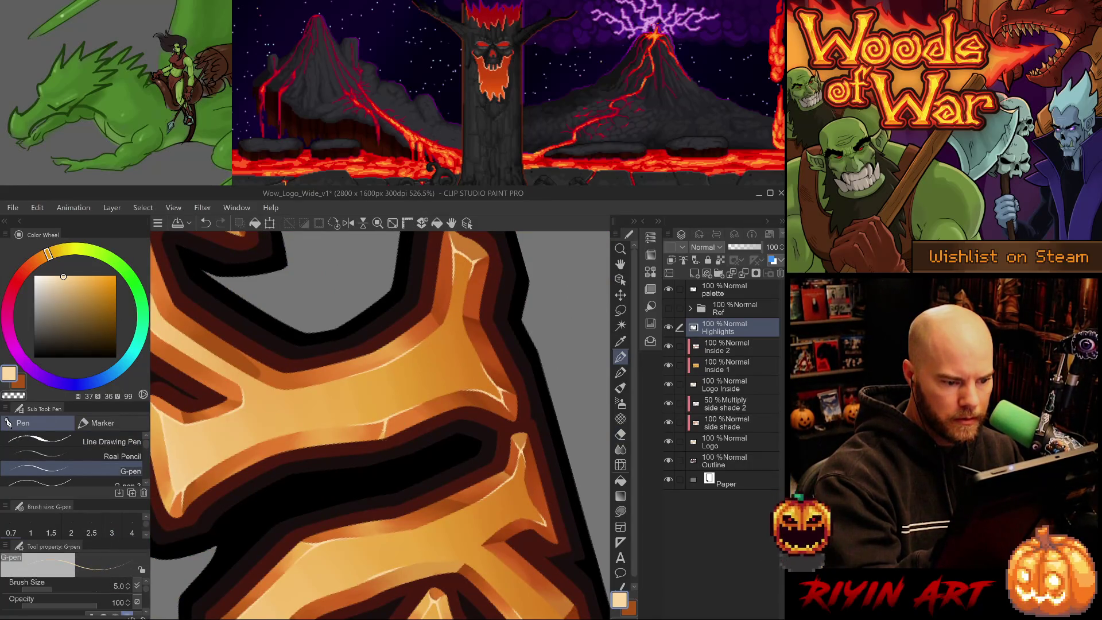
# Step: Try a short bevel highlight on the horizontal letter strokes, then undo it
pyautogui.press('e')
pyautogui.moveTo(403, 441)
pyautogui.mouseDown()
pyautogui.moveTo(445, 489)
pyautogui.moveTo(419, 384)
pyautogui.mouseUp()
pyautogui.press('p')
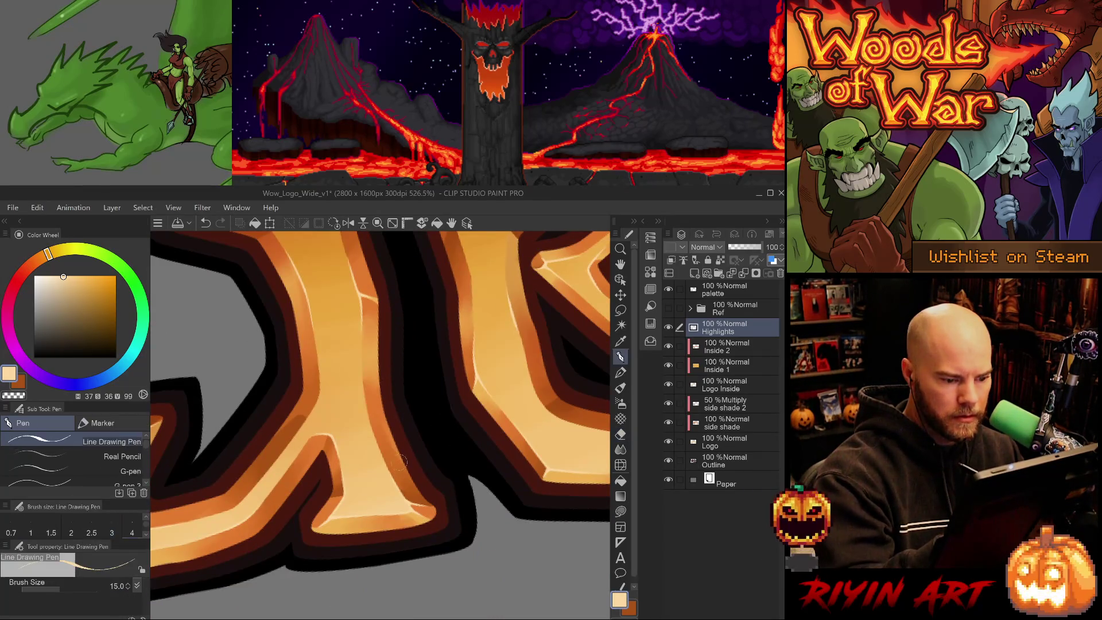
pyautogui.moveTo(409, 512)
pyautogui.mouseDown()
pyautogui.moveTo(463, 407)
pyautogui.moveTo(462, 443)
pyautogui.mouseUp()
pyautogui.hotkey('ctrl', 'z')
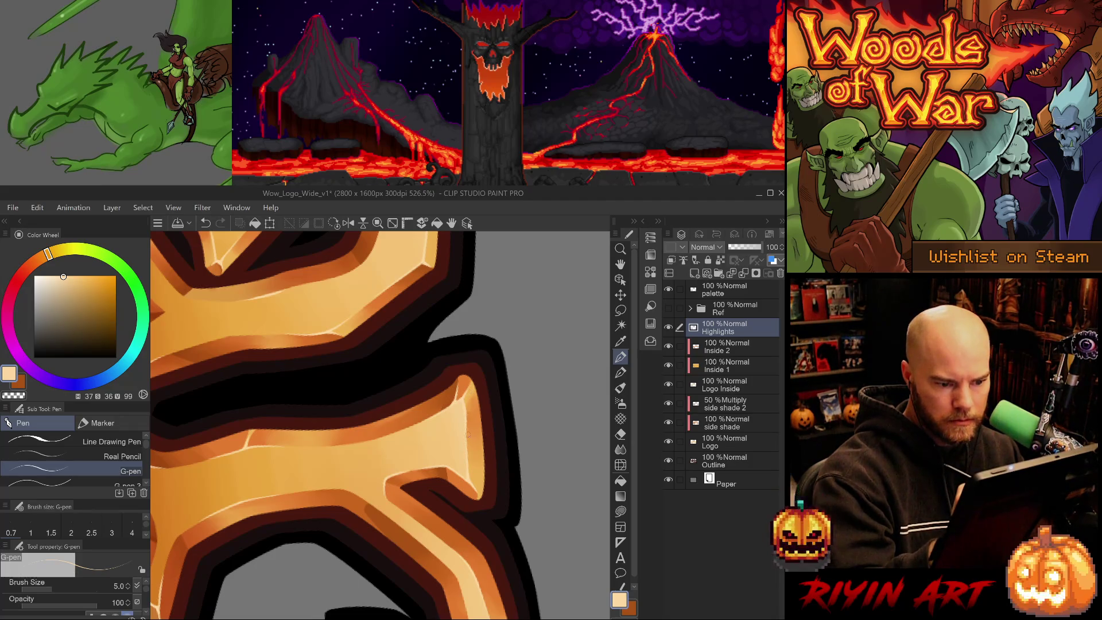
pyautogui.moveTo(466, 412); pyautogui.dragTo(466, 439)
pyautogui.hotkey('ctrl', 'z')
pyautogui.hotkey('ctrl', 'z')
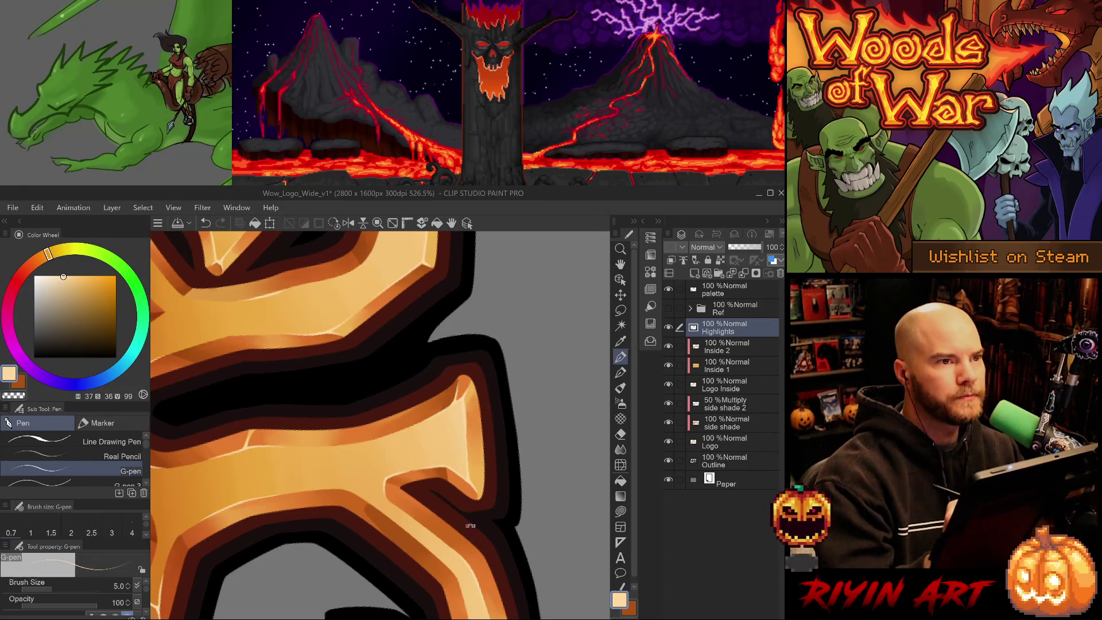
pyautogui.scroll(-4, 469, 519)
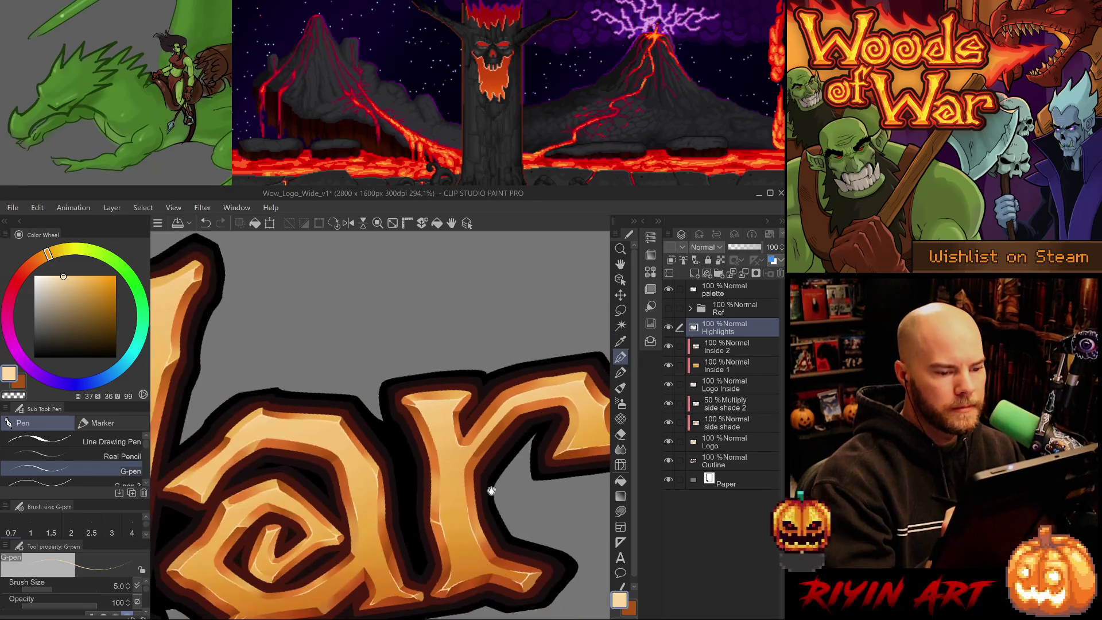
# Step: Save the Woods of War logo file
pyautogui.moveTo(500, 511)
pyautogui.mouseDown()
pyautogui.moveTo(509, 518)
pyautogui.moveTo(489, 502)
pyautogui.mouseUp()
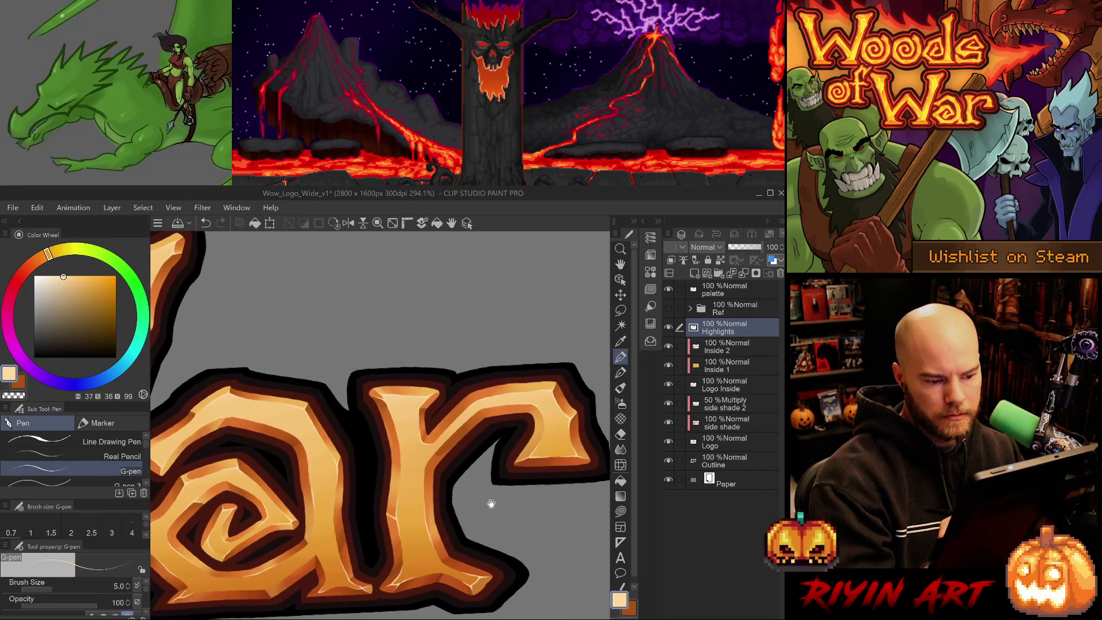
pyautogui.scroll(-2, 491, 504)
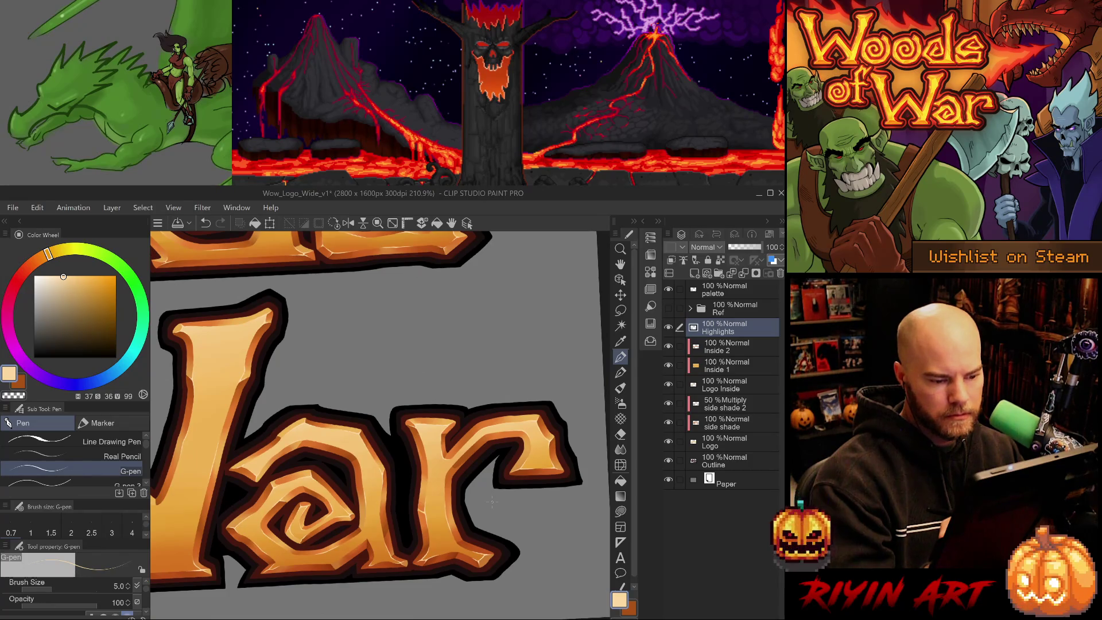
pyautogui.hotkey('ctrl', 's')
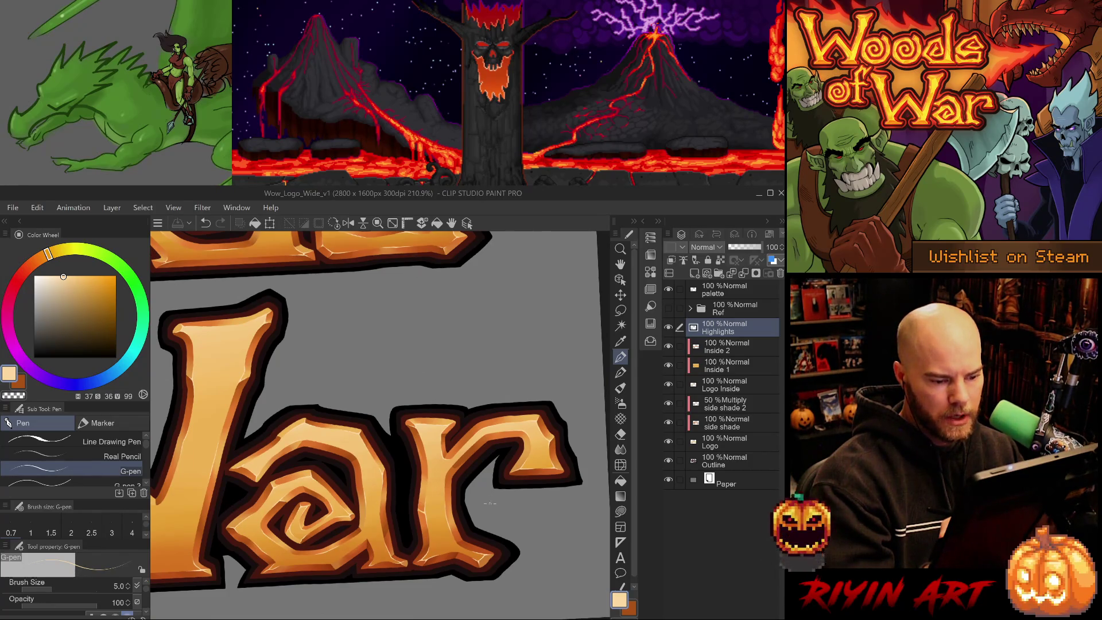
# Step: Draw pale G-pen highlight lines along the forked letter's stem, redoing strokes until they fit
pyautogui.press('p')
pyautogui.scroll(5, 431, 456)
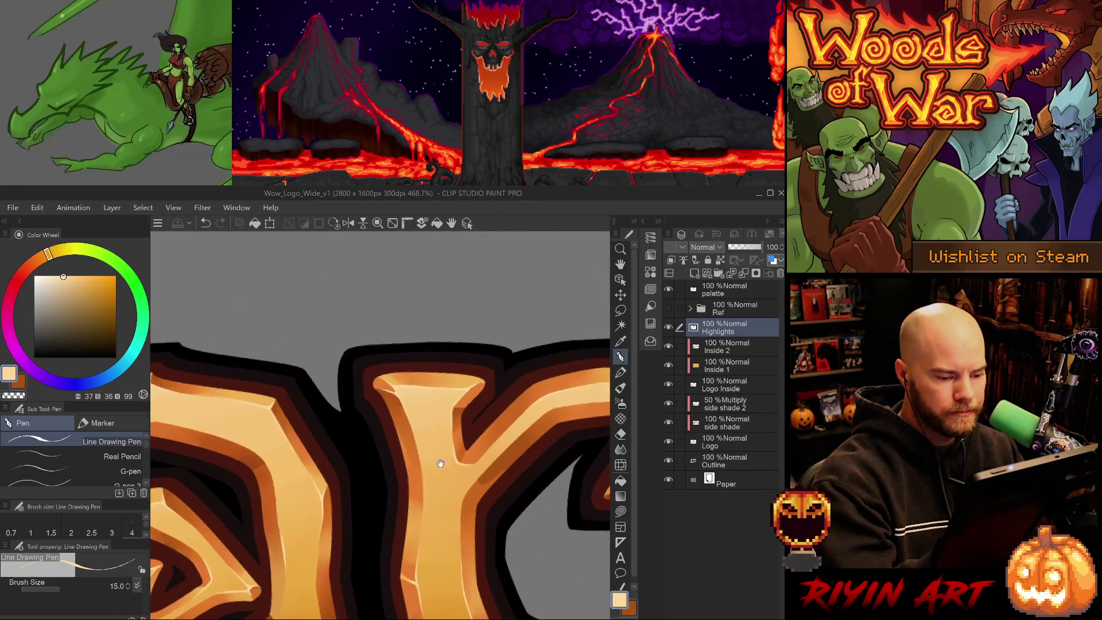
pyautogui.moveTo(420, 459); pyautogui.dragTo(421, 523)
pyautogui.hotkey('ctrl', 'z')
pyautogui.press('p')
pyautogui.hotkey('ctrl', 'z')
pyautogui.moveTo(423, 453)
pyautogui.mouseDown()
pyautogui.moveTo(418, 507)
pyautogui.moveTo(420, 450)
pyautogui.moveTo(492, 401)
pyautogui.moveTo(413, 393)
pyautogui.moveTo(352, 362)
pyautogui.moveTo(340, 417)
pyautogui.mouseUp()
pyautogui.hotkey('ctrl', 'z')
pyautogui.hotkey('ctrl', 'z')
pyautogui.hotkey('ctrl', 'z')
pyautogui.moveTo(323, 362); pyautogui.dragTo(346, 431)
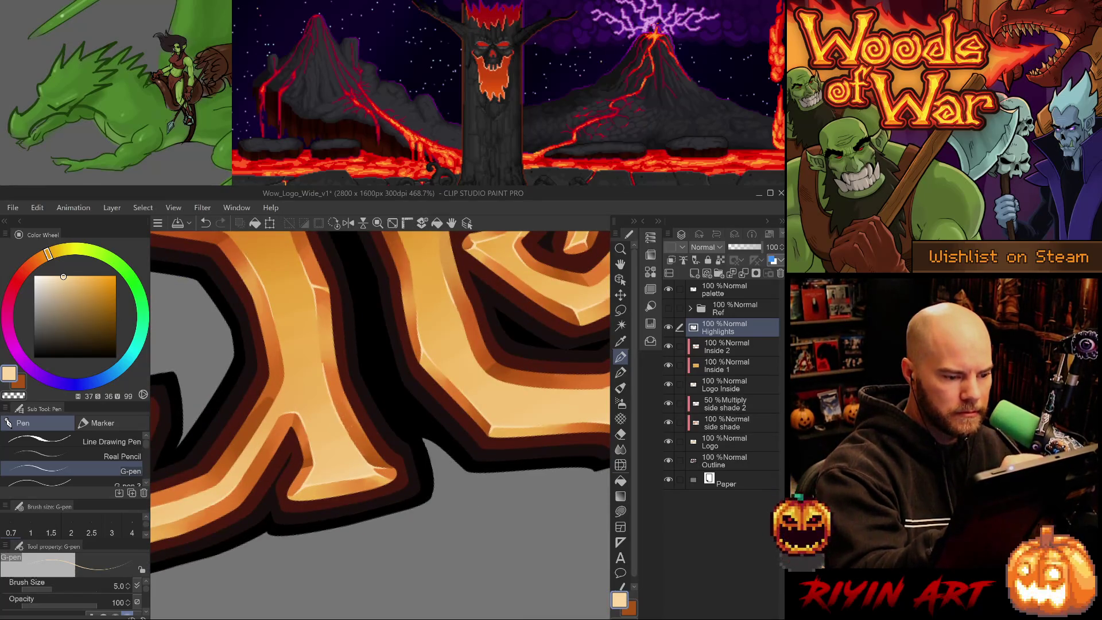
# Step: Switch to the eraser and fit the whole logo in the window
pyautogui.press('e')
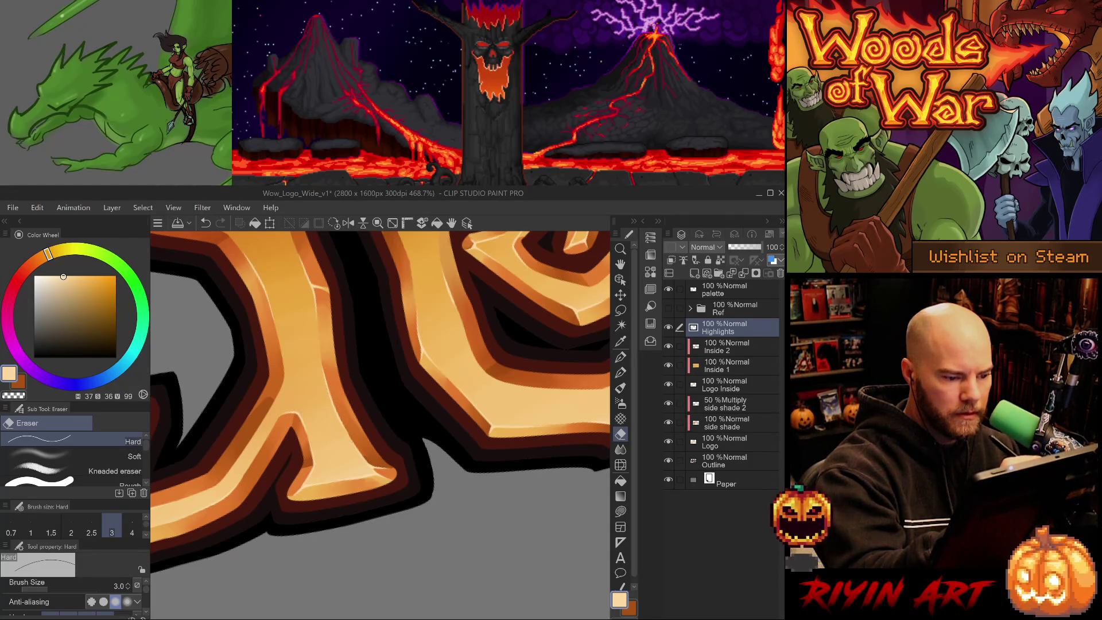
pyautogui.moveTo(360, 333); pyautogui.dragTo(474, 563)
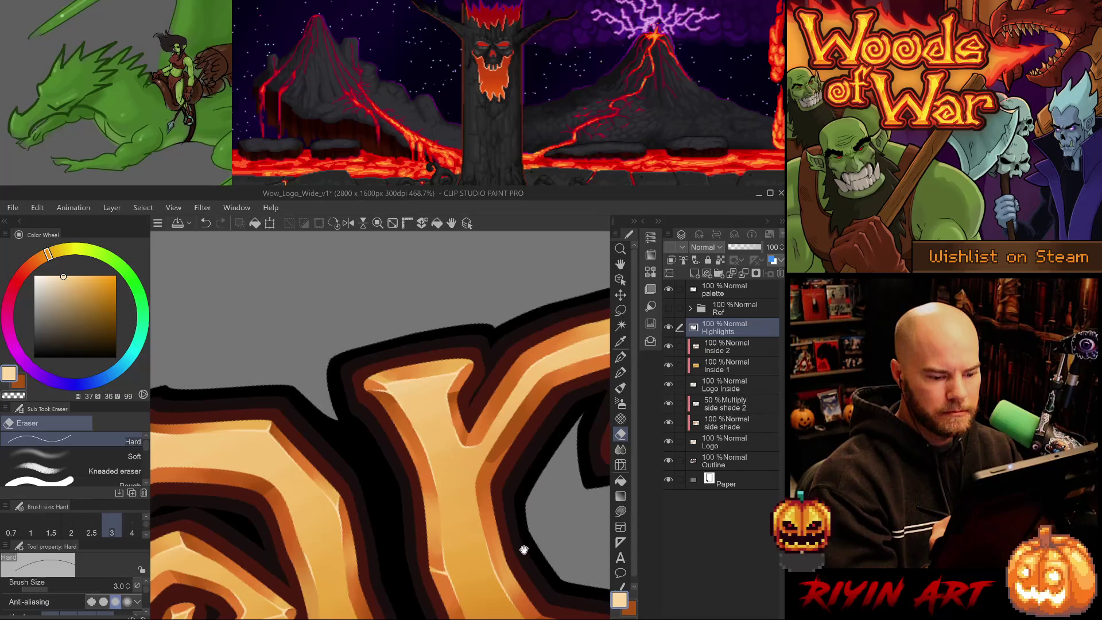
pyautogui.hotkey('ctrl', '0')
pyautogui.scroll(5, 505, 572)
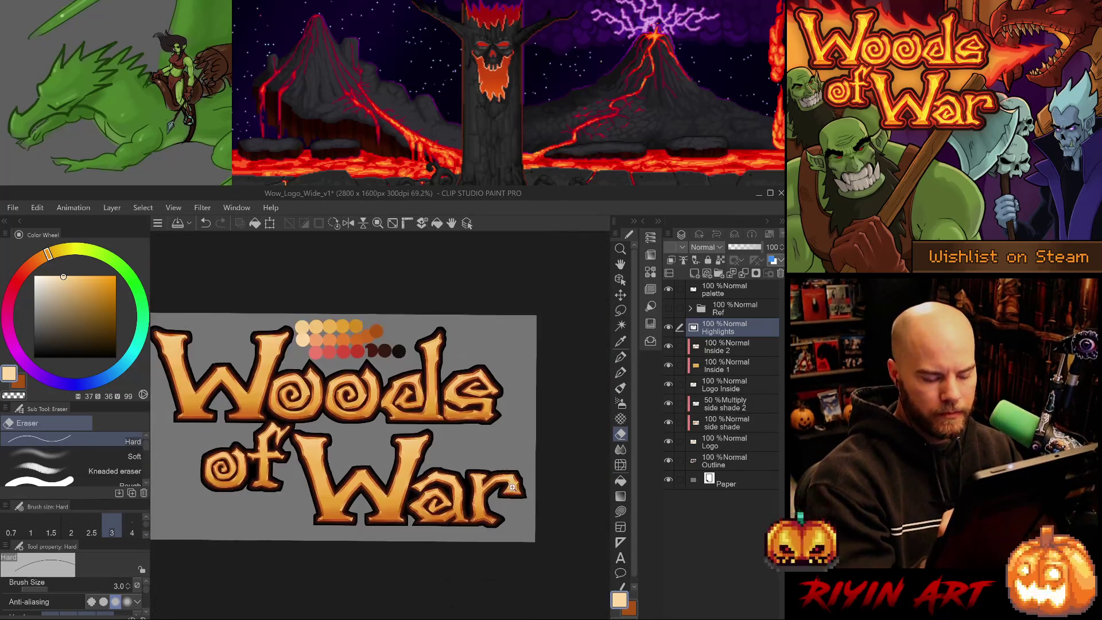
pyautogui.hotkey('ctrl', 's')
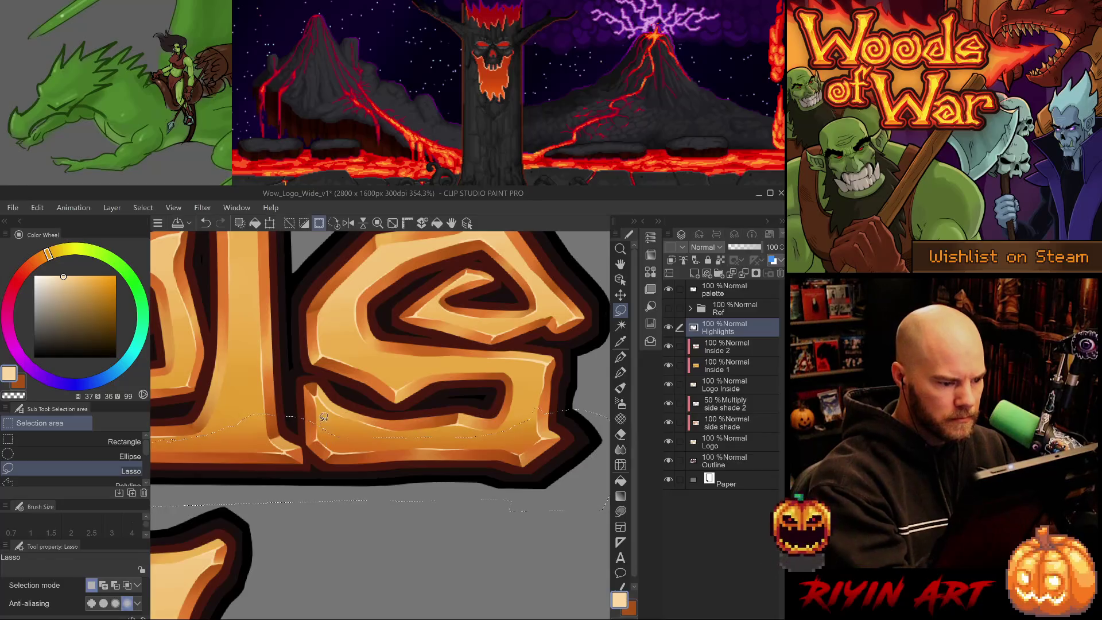
pyautogui.moveTo(317, 513); pyautogui.dragTo(439, 566)
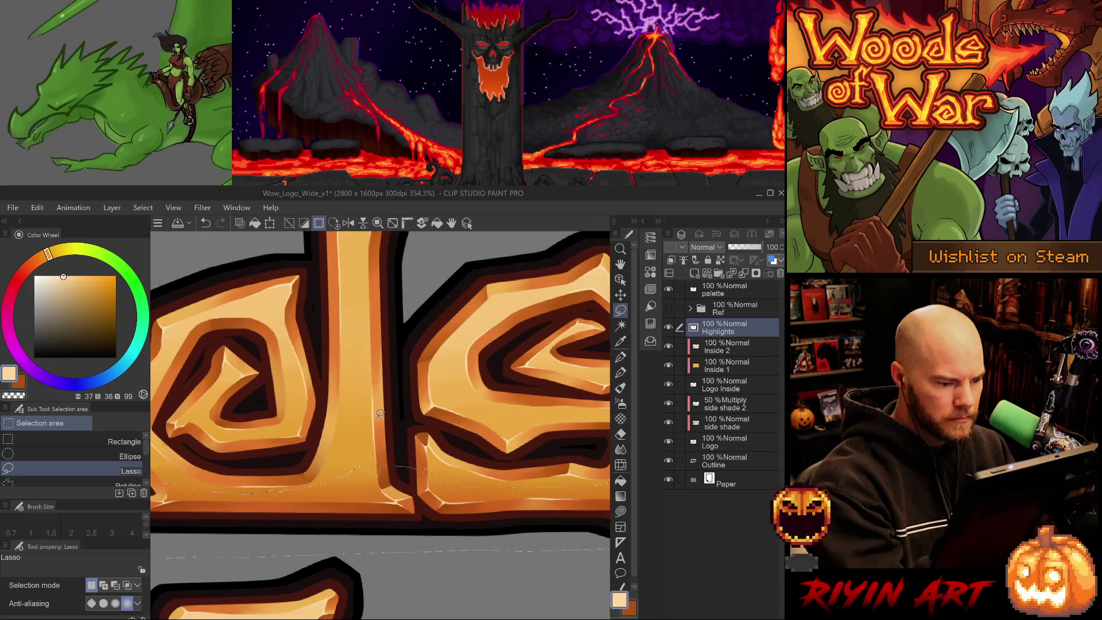
pyautogui.moveTo(292, 518); pyautogui.dragTo(424, 512)
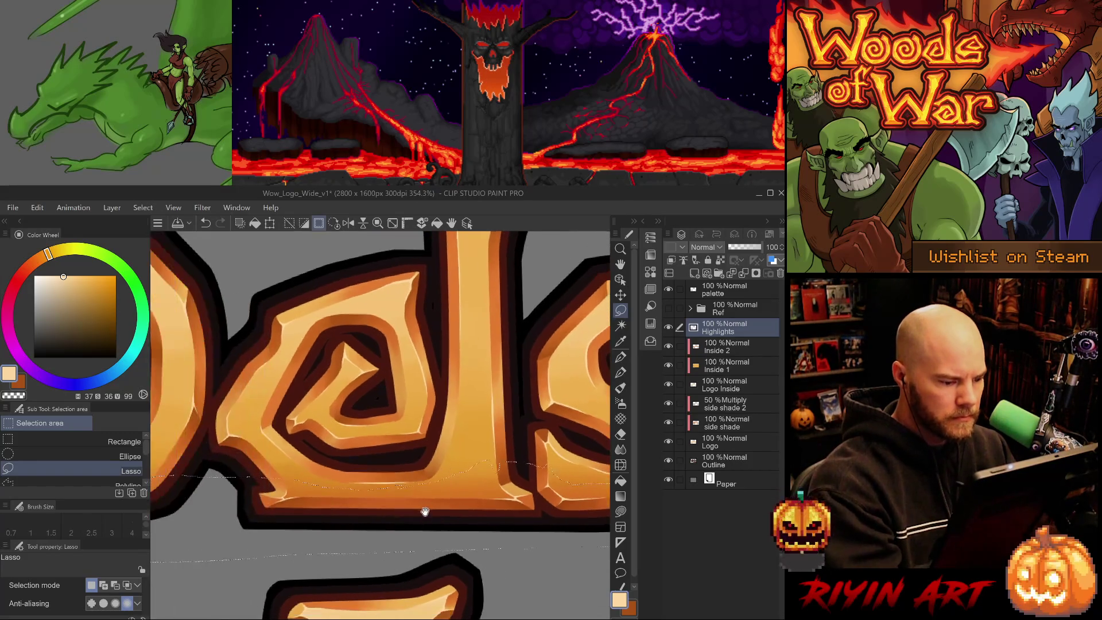
pyautogui.moveTo(244, 539); pyautogui.dragTo(444, 527)
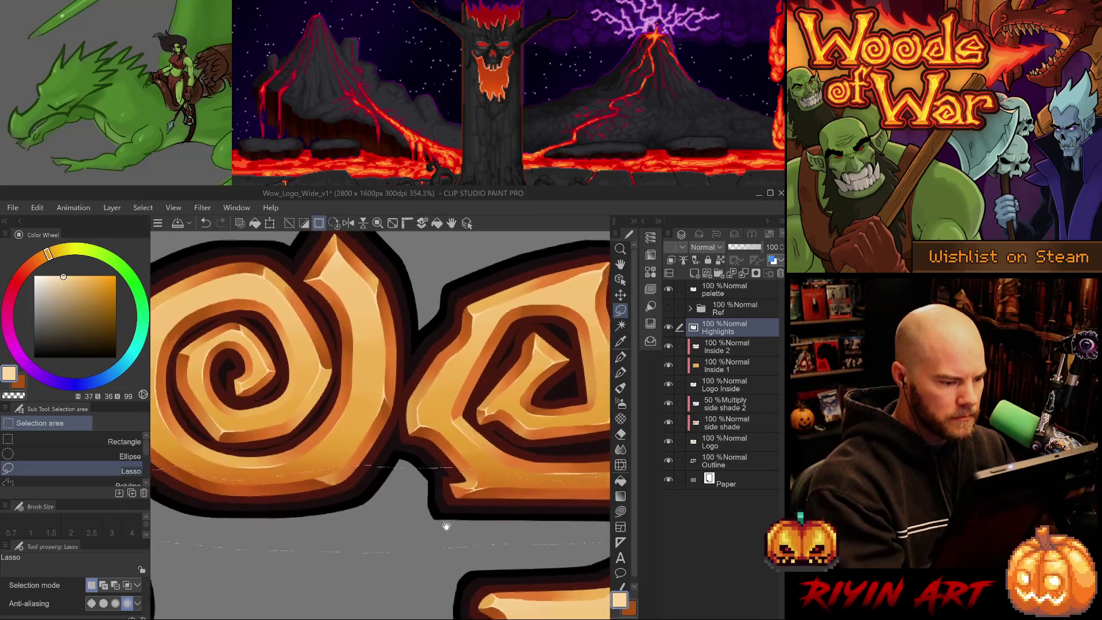
pyautogui.moveTo(288, 520); pyautogui.dragTo(425, 524)
pyautogui.moveTo(280, 521); pyautogui.dragTo(459, 526)
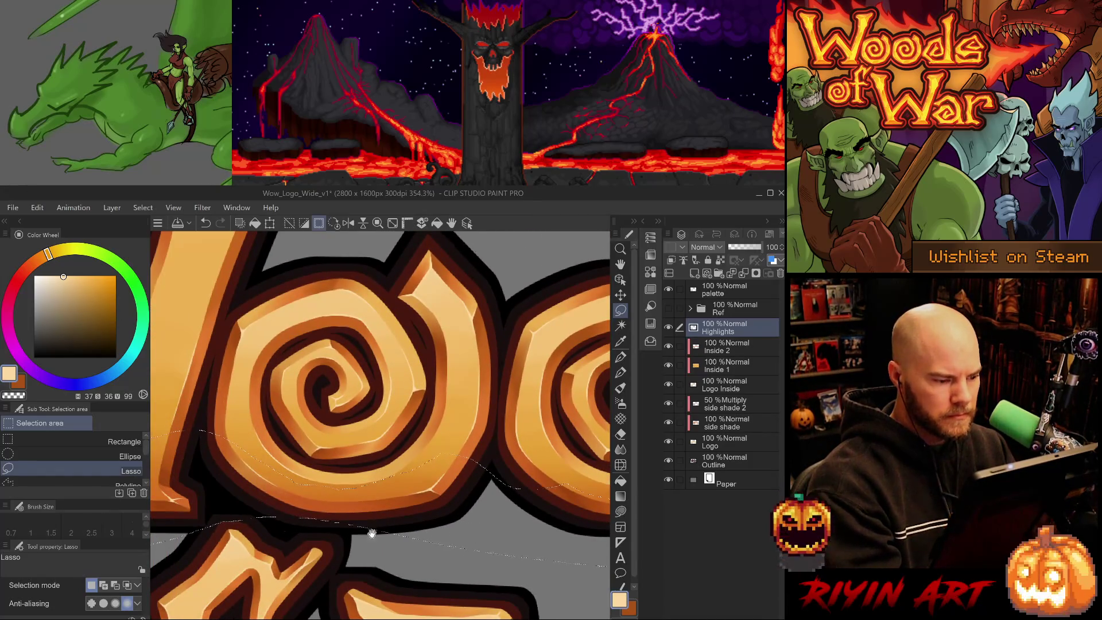
pyautogui.moveTo(277, 523); pyautogui.dragTo(448, 526)
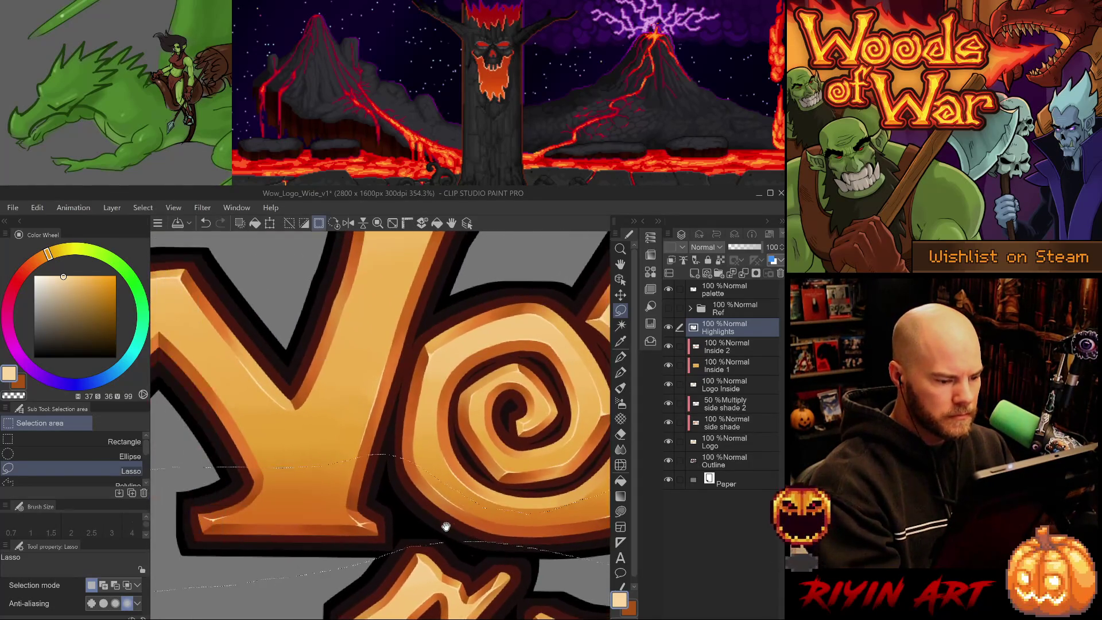
pyautogui.moveTo(278, 546); pyautogui.dragTo(432, 516)
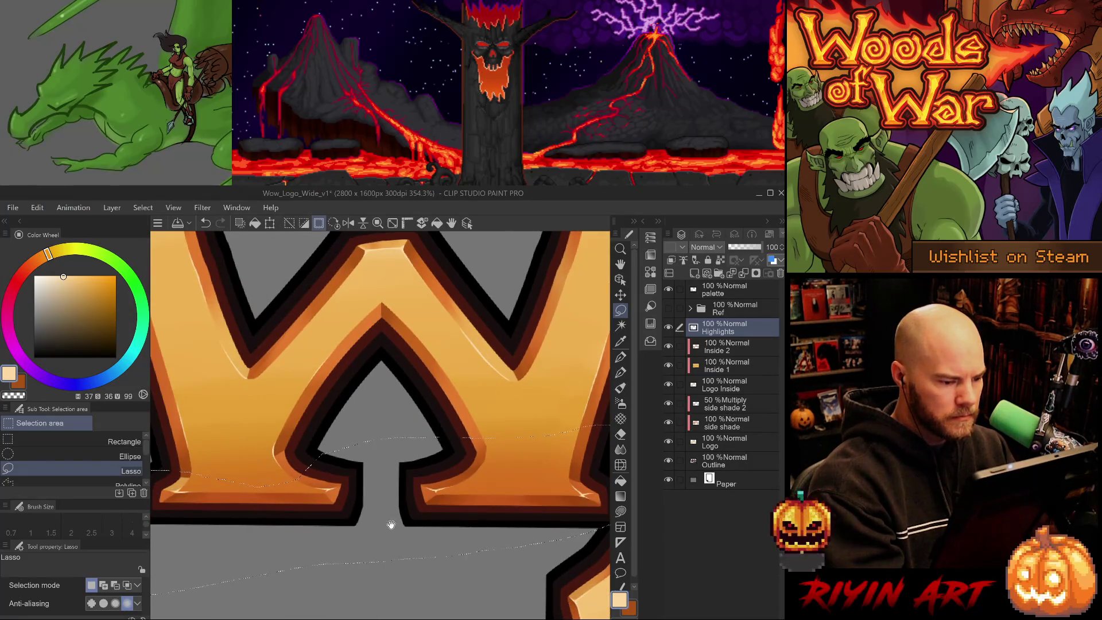
pyautogui.scroll(-1, 355, 528)
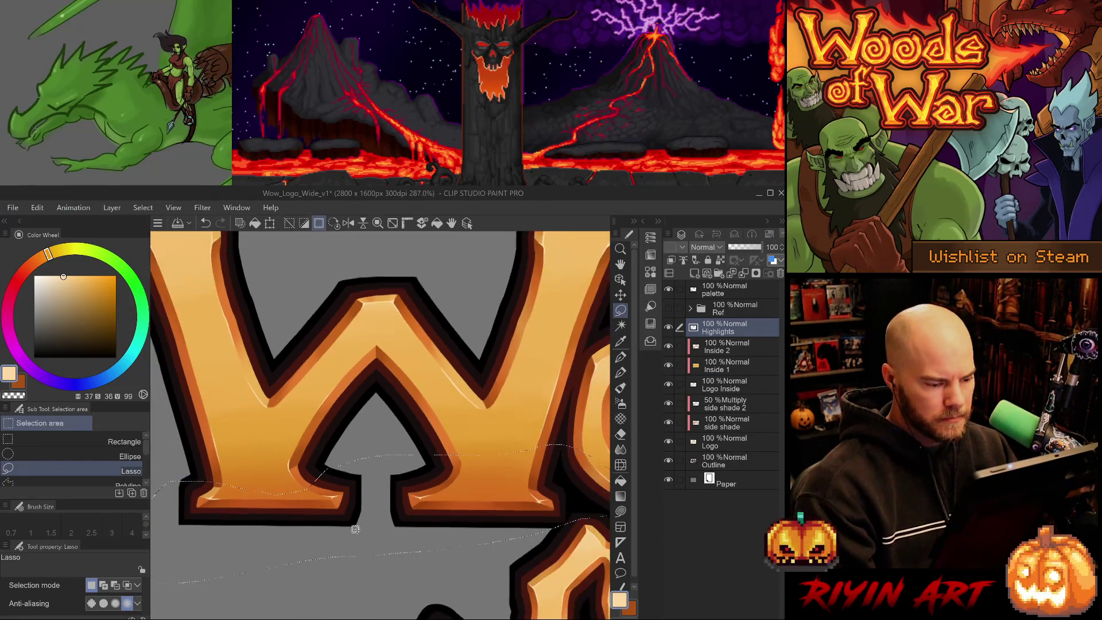
pyautogui.press('Tab')
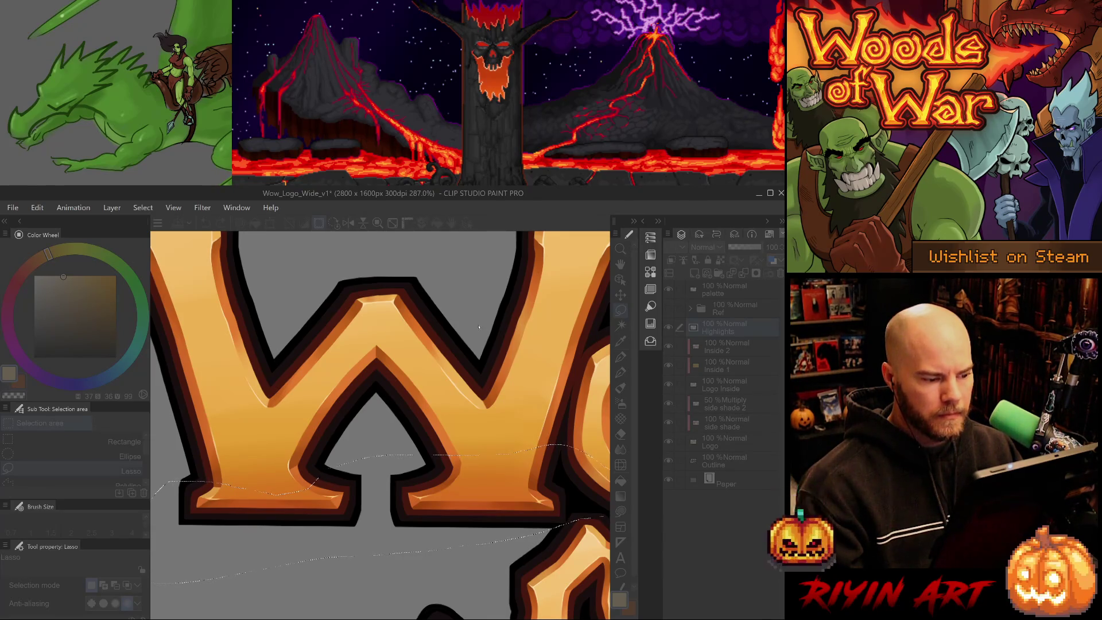
pyautogui.click(518, 264)
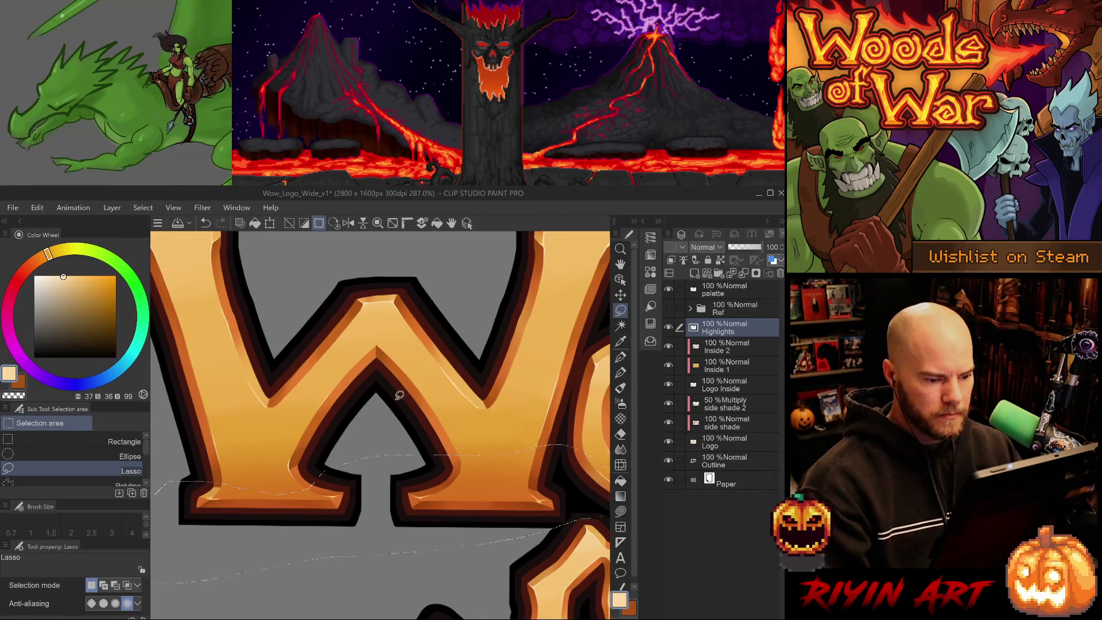
# Step: Lasso the bottom edges of the ds and the o, then discard that selection
pyautogui.scroll(-5, 358, 425)
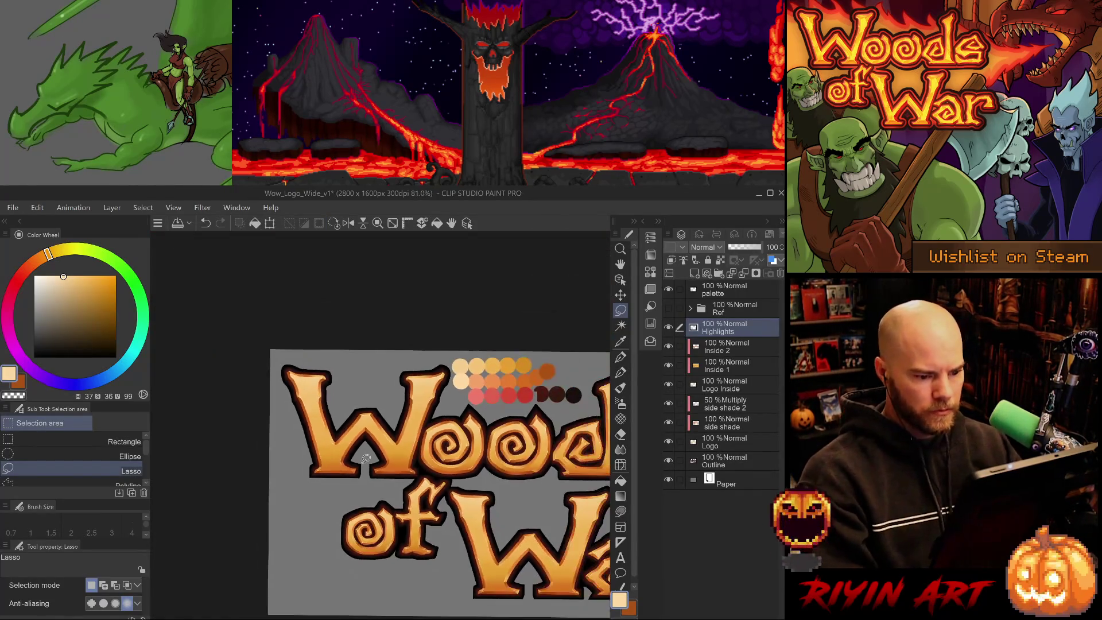
pyautogui.scroll(3, 423, 466)
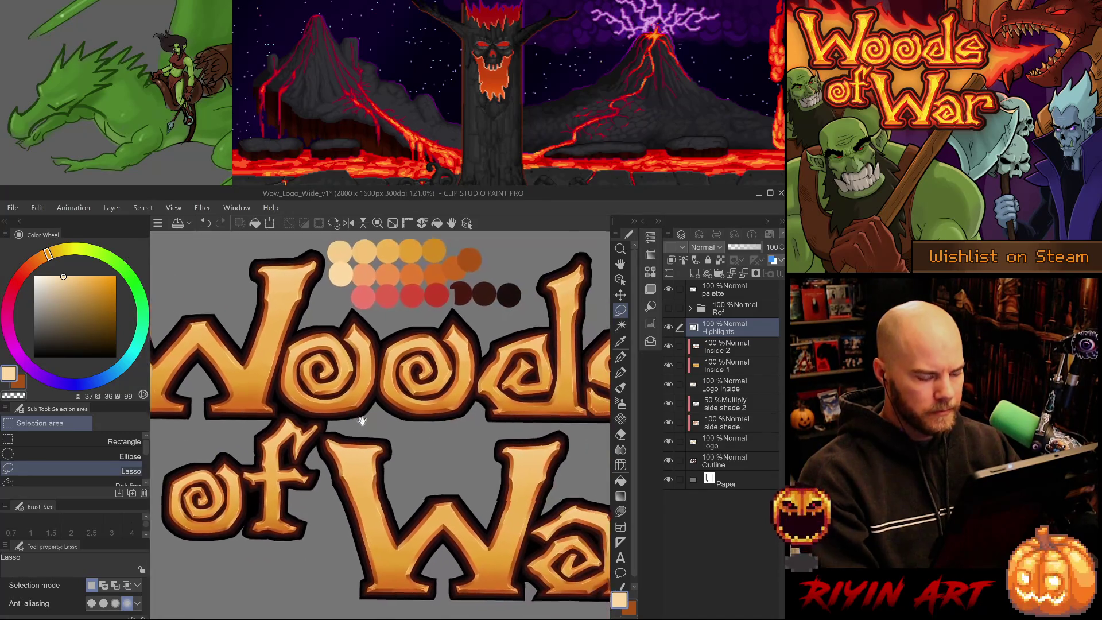
pyautogui.scroll(4, 461, 575)
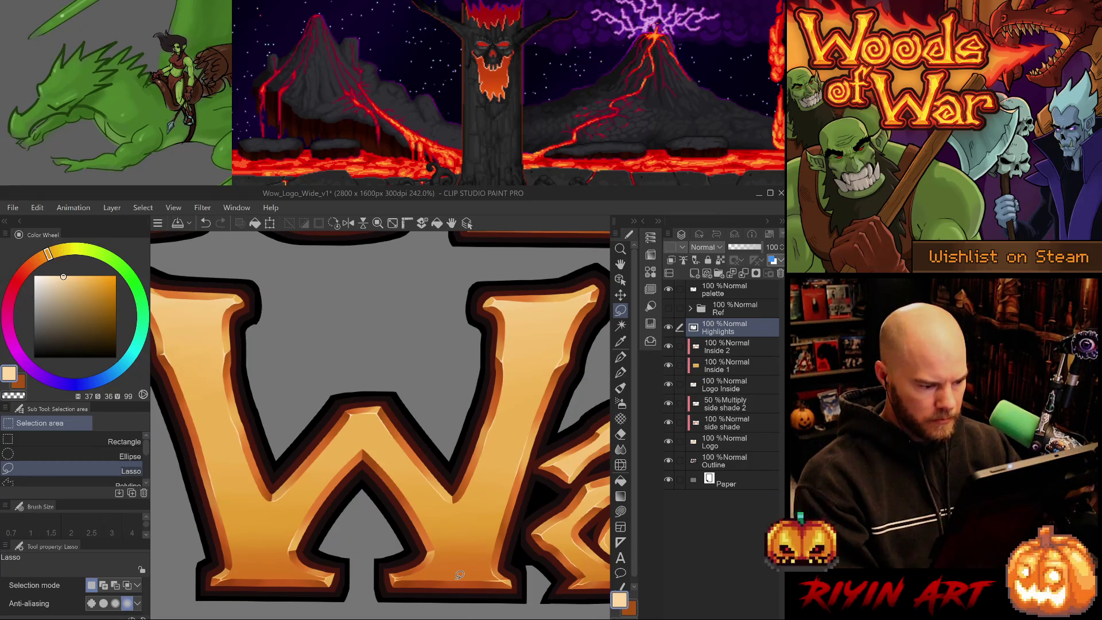
pyautogui.scroll(-4, 459, 572)
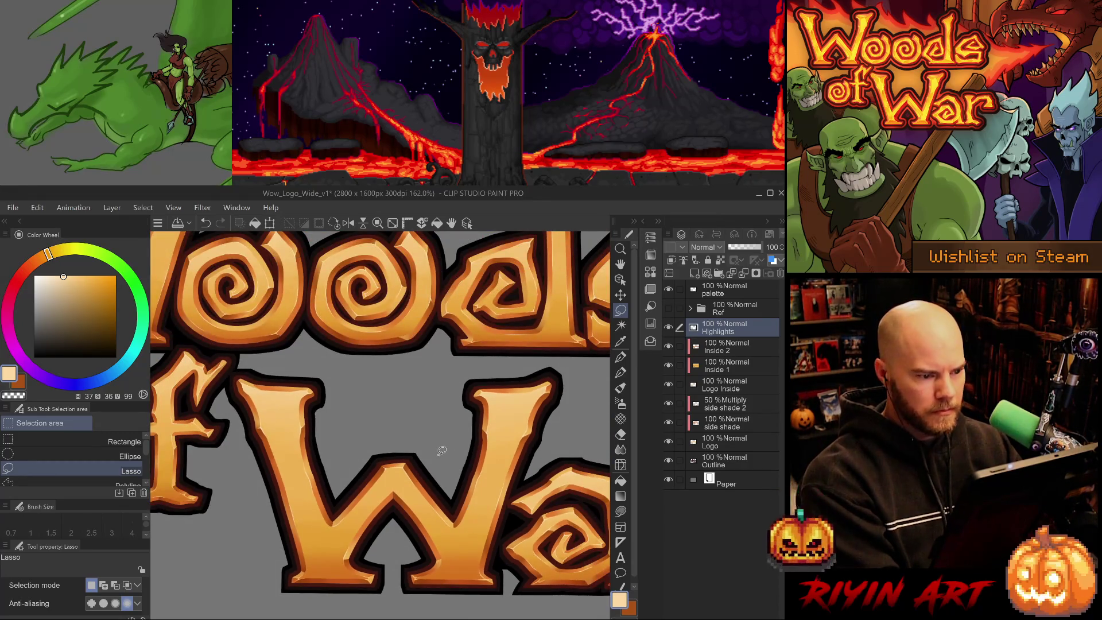
pyautogui.scroll(4, 463, 437)
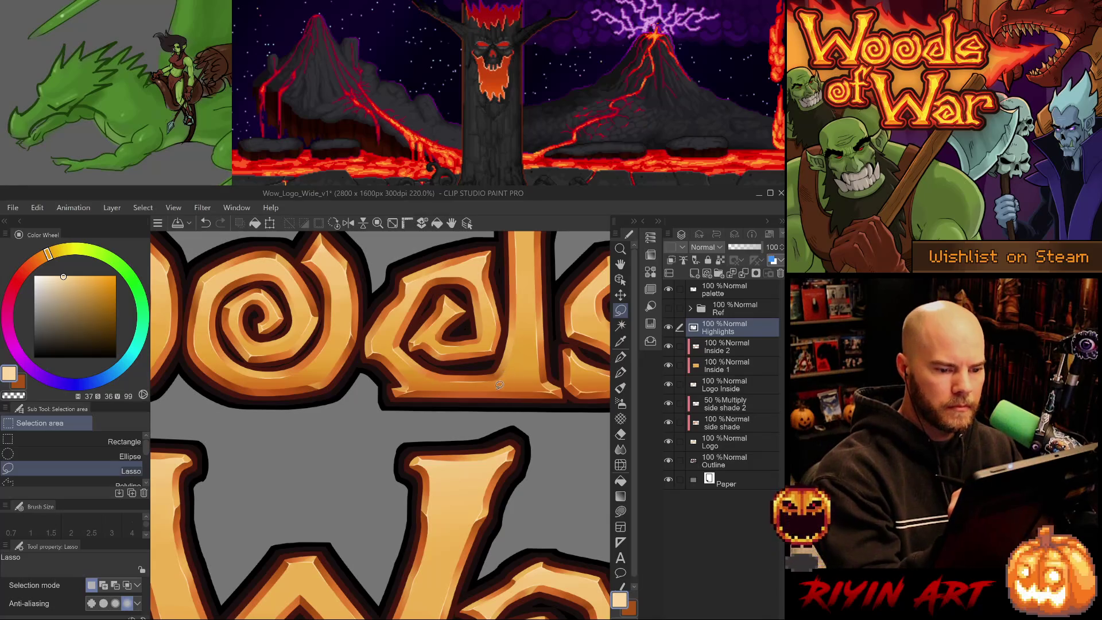
pyautogui.moveTo(500, 387)
pyautogui.mouseDown()
pyautogui.moveTo(496, 373)
pyautogui.moveTo(453, 408)
pyautogui.moveTo(500, 399)
pyautogui.mouseUp()
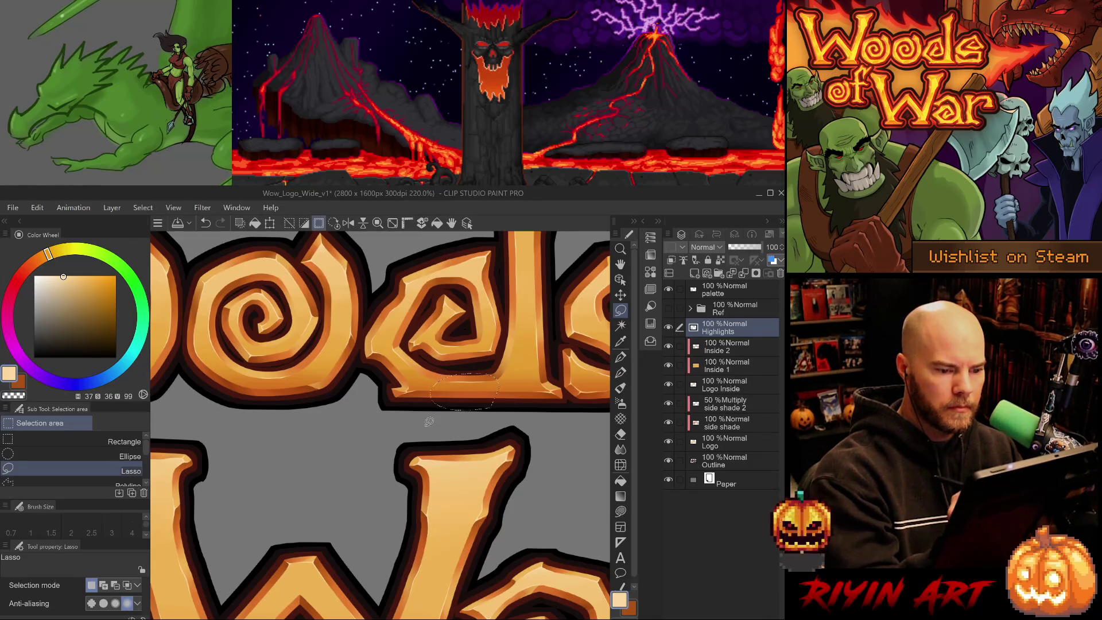
pyautogui.moveTo(307, 395)
pyautogui.mouseDown()
pyautogui.moveTo(265, 367)
pyautogui.moveTo(304, 402)
pyautogui.mouseUp()
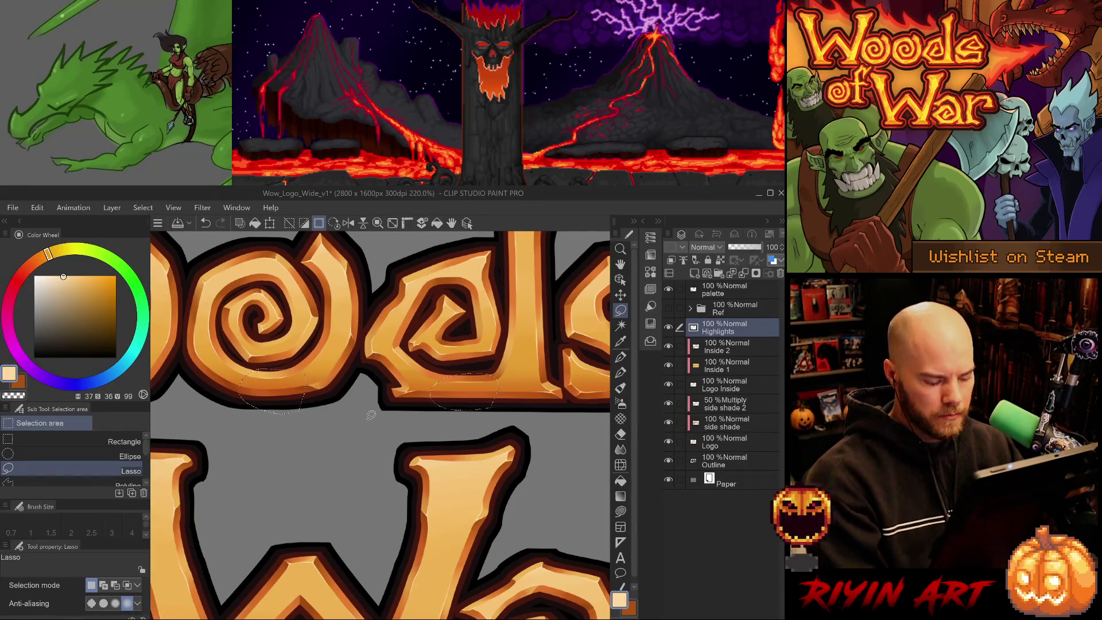
pyautogui.hotkey('ctrl', 'd')
# Step: Lasso the a's swirl and give it a thin highlight with Create border of selection, then deselect
pyautogui.scroll(-5, 371, 414)
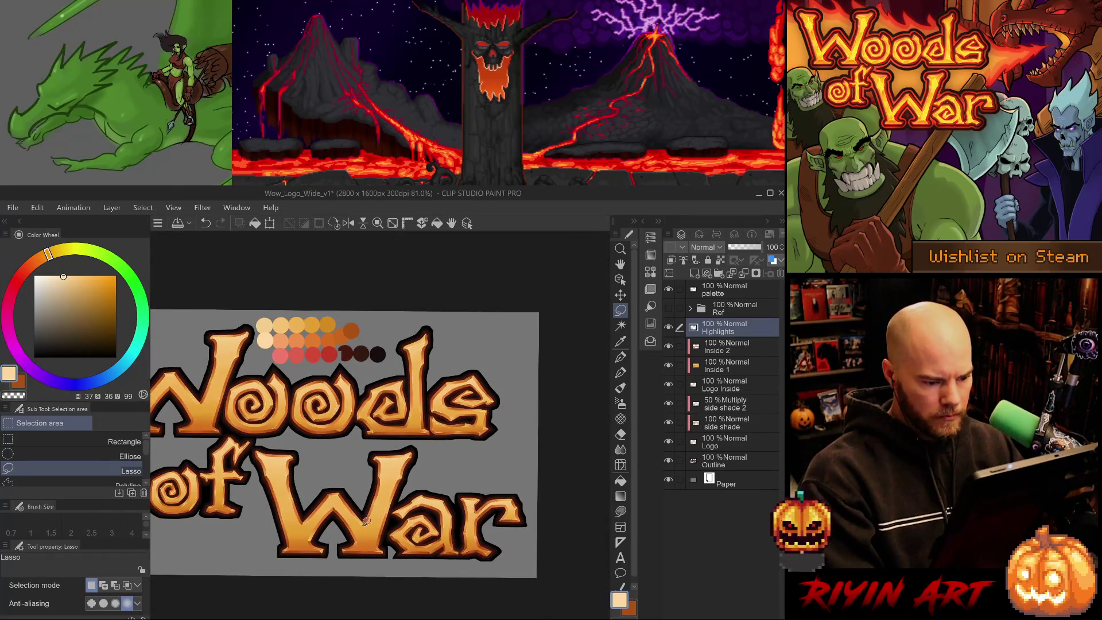
pyautogui.scroll(3, 368, 572)
pyautogui.scroll(2, 445, 551)
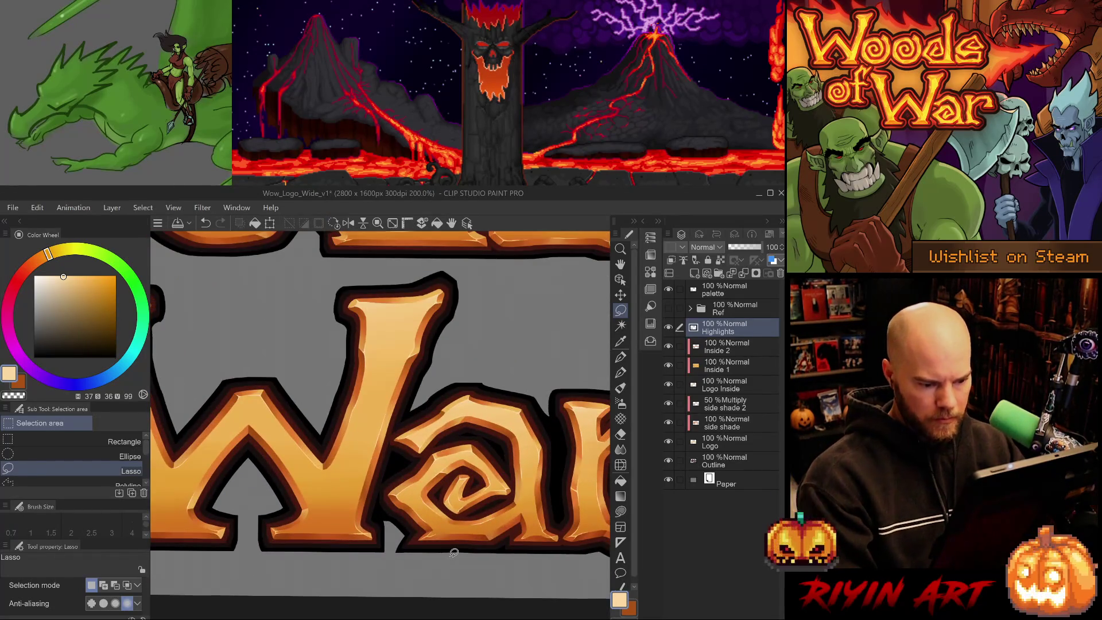
pyautogui.moveTo(498, 516)
pyautogui.mouseDown()
pyautogui.moveTo(439, 516)
pyautogui.moveTo(491, 520)
pyautogui.mouseUp()
pyautogui.moveTo(425, 508)
pyautogui.mouseDown()
pyautogui.moveTo(440, 535)
pyautogui.moveTo(419, 515)
pyautogui.mouseUp()
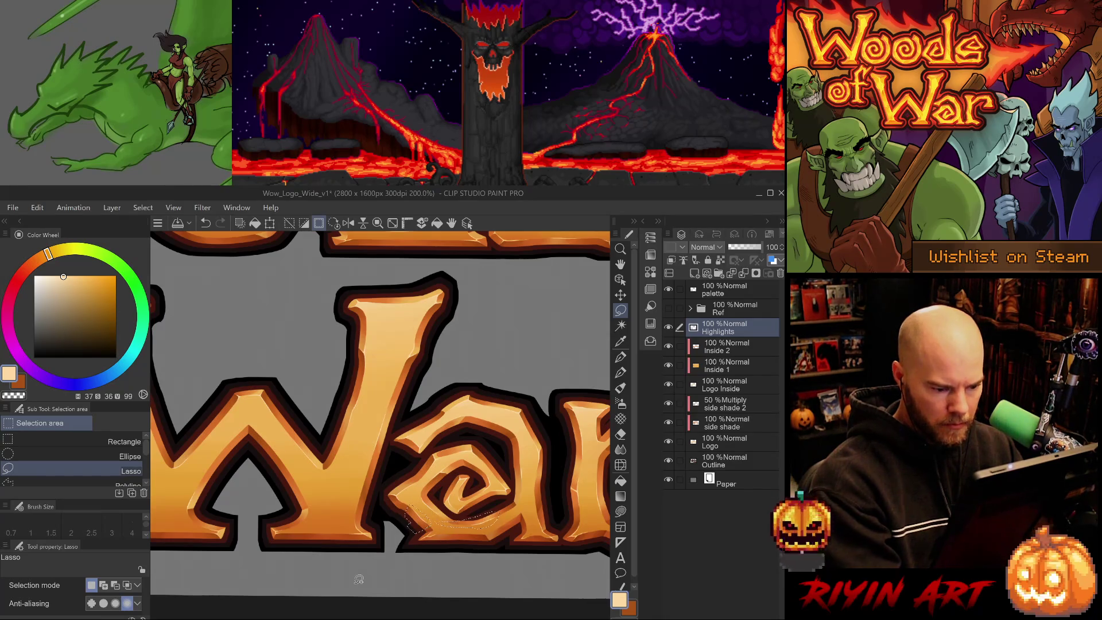
pyautogui.moveTo(532, 551); pyautogui.dragTo(386, 536)
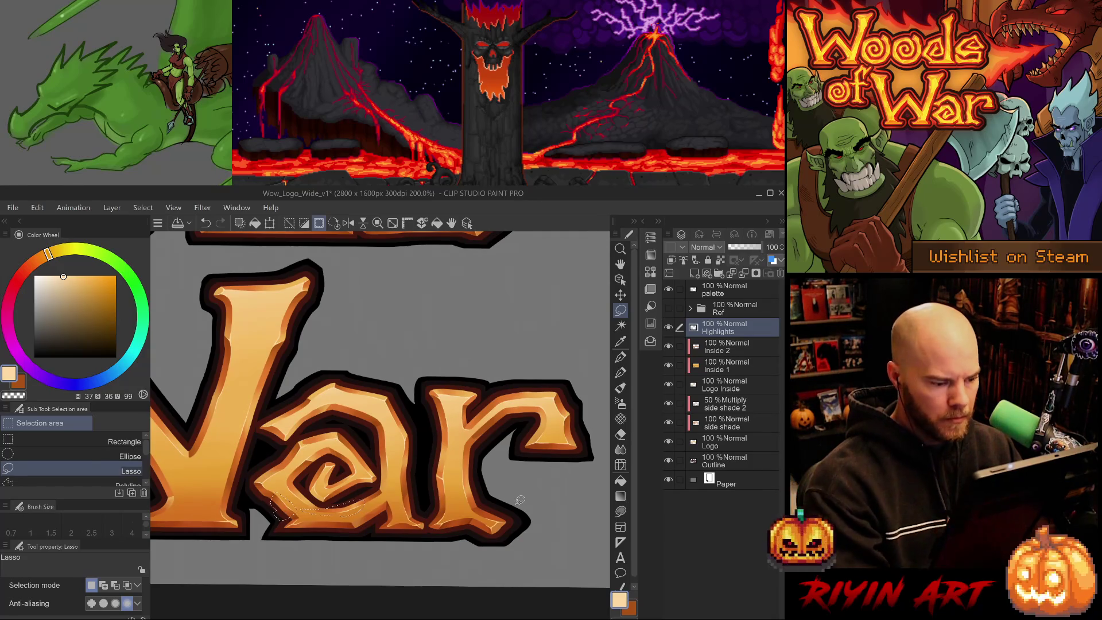
pyautogui.hotkey('ctrl', 'u')
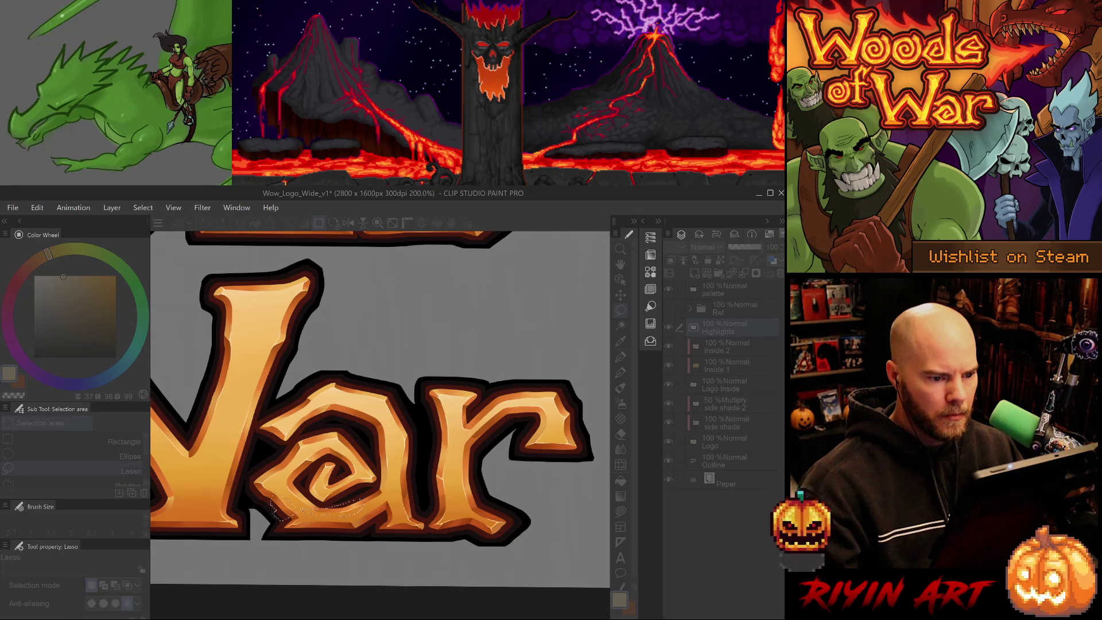
pyautogui.press('Return')
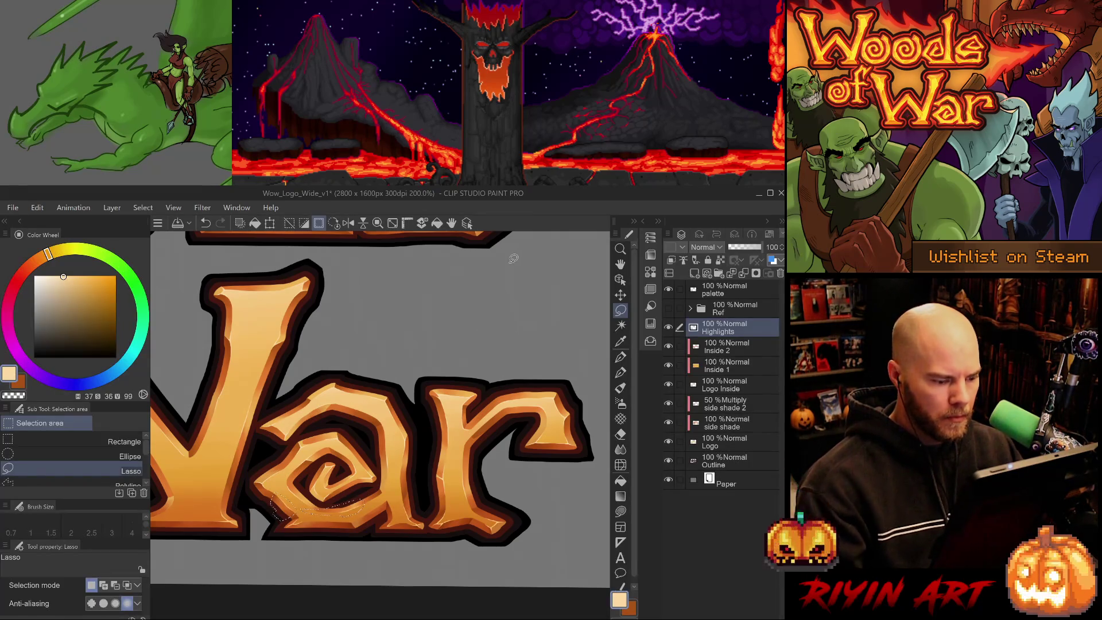
pyautogui.hotkey('ctrl', 'd')
pyautogui.scroll(-3, 370, 457)
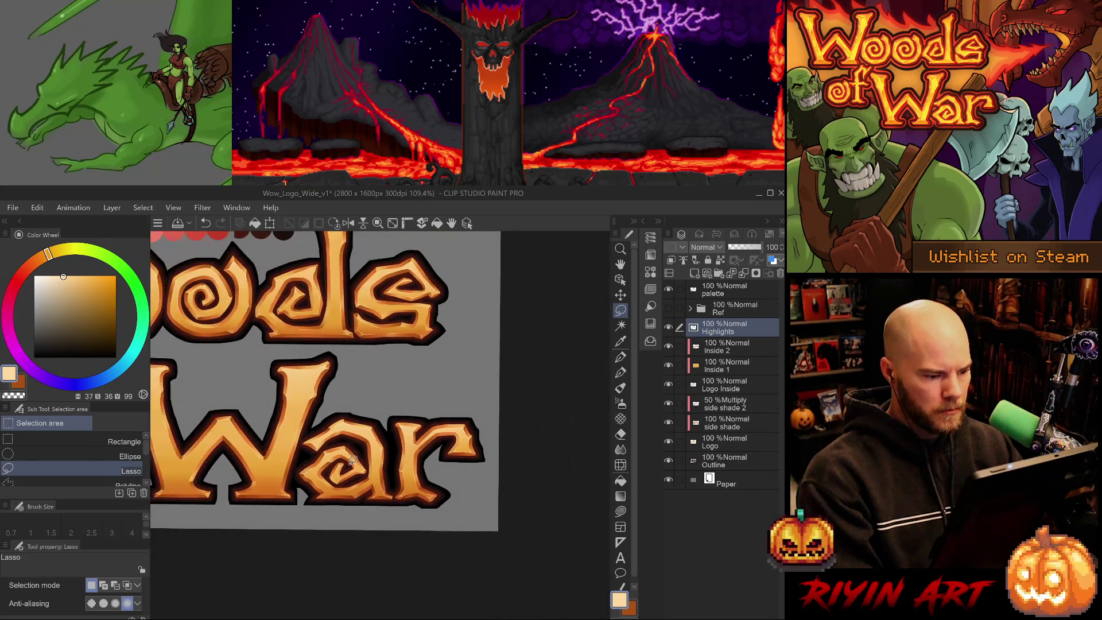
# Step: Try a thin selection on the W's inner edge, then deselect and view the logo at 100%
pyautogui.moveTo(287, 488); pyautogui.dragTo(376, 476)
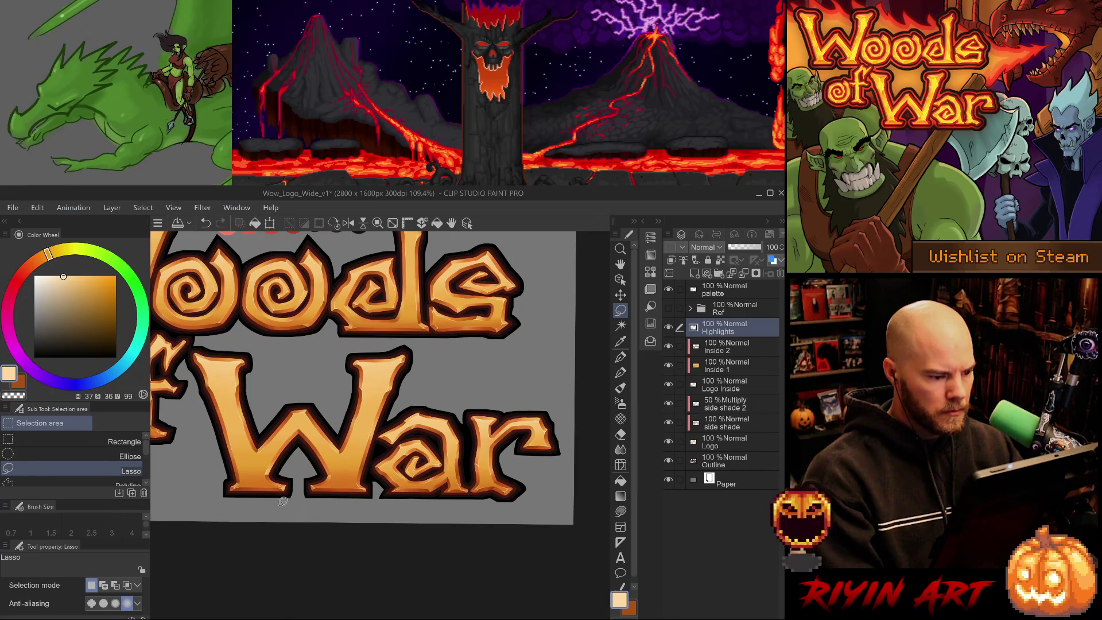
pyautogui.scroll(3, 272, 501)
pyautogui.moveTo(297, 414)
pyautogui.mouseDown()
pyautogui.moveTo(270, 459)
pyautogui.moveTo(297, 414)
pyautogui.mouseUp()
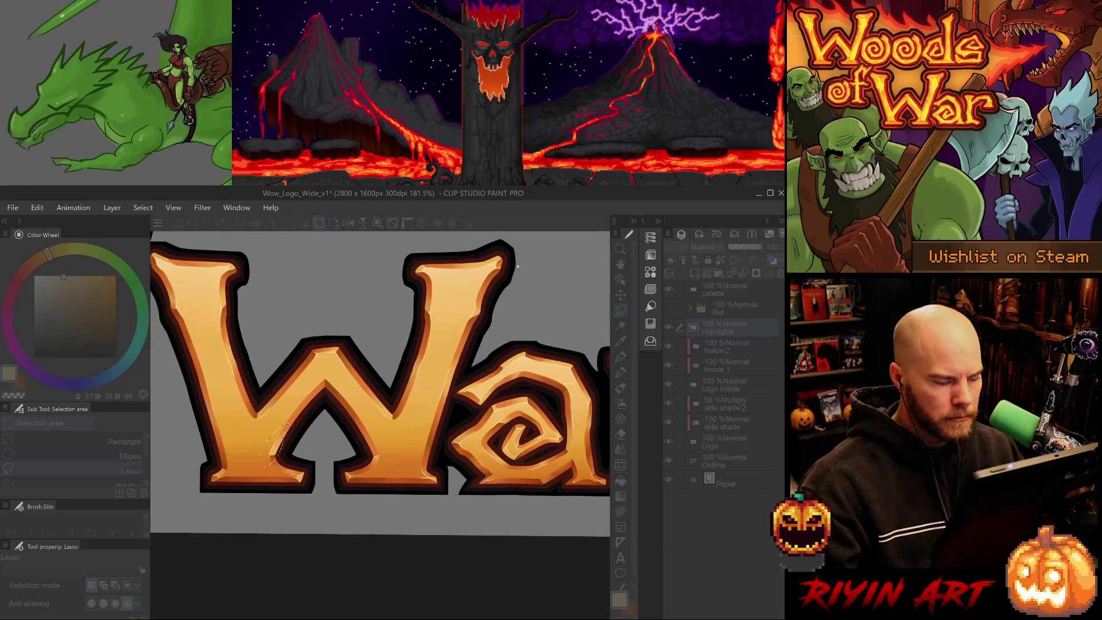
pyautogui.click(351, 437)
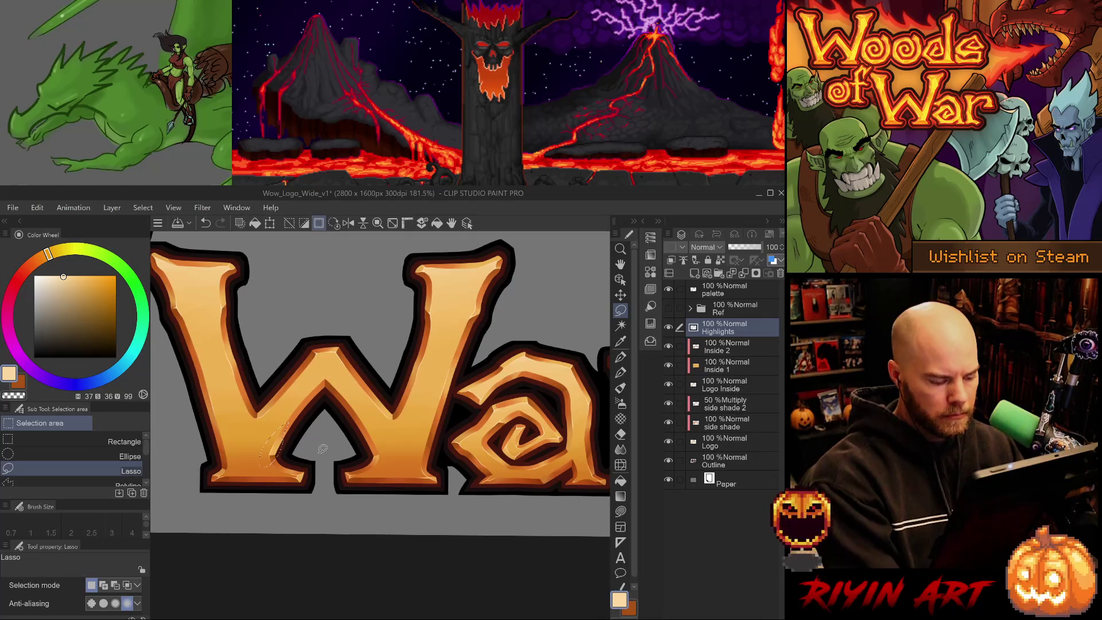
pyautogui.hotkey('ctrl', 'd')
pyautogui.hotkey('ctrl', 'alt', '0')
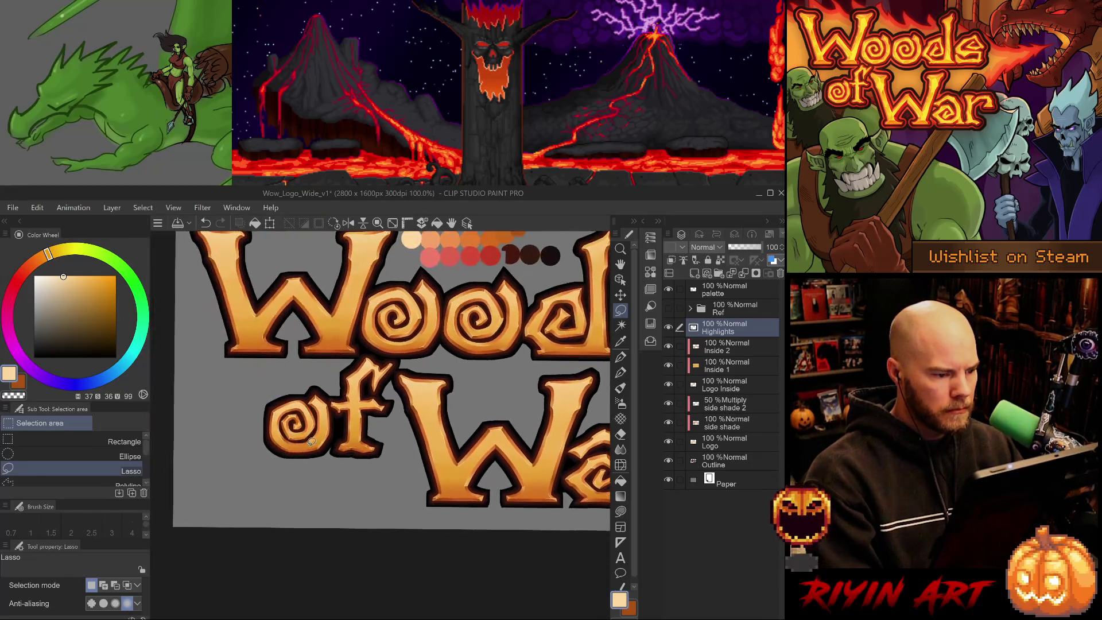
# Step: Lasso the o's bottom-left edge and the f stem's left edge, apply a tonal correction, and deselect
pyautogui.scroll(5, 310, 440)
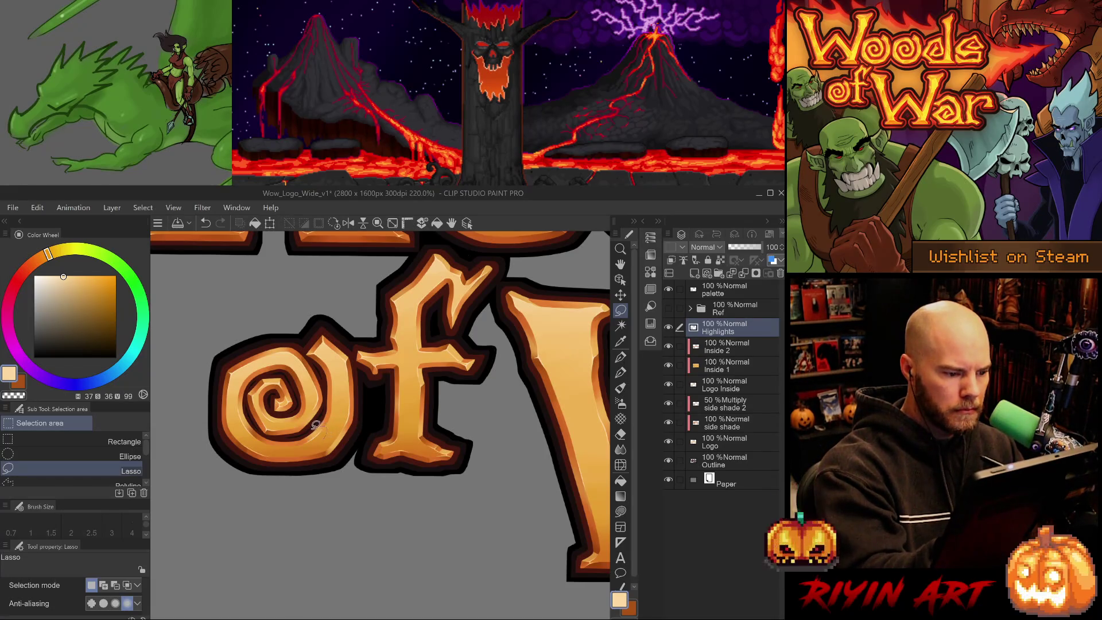
pyautogui.moveTo(261, 431); pyautogui.dragTo(236, 397)
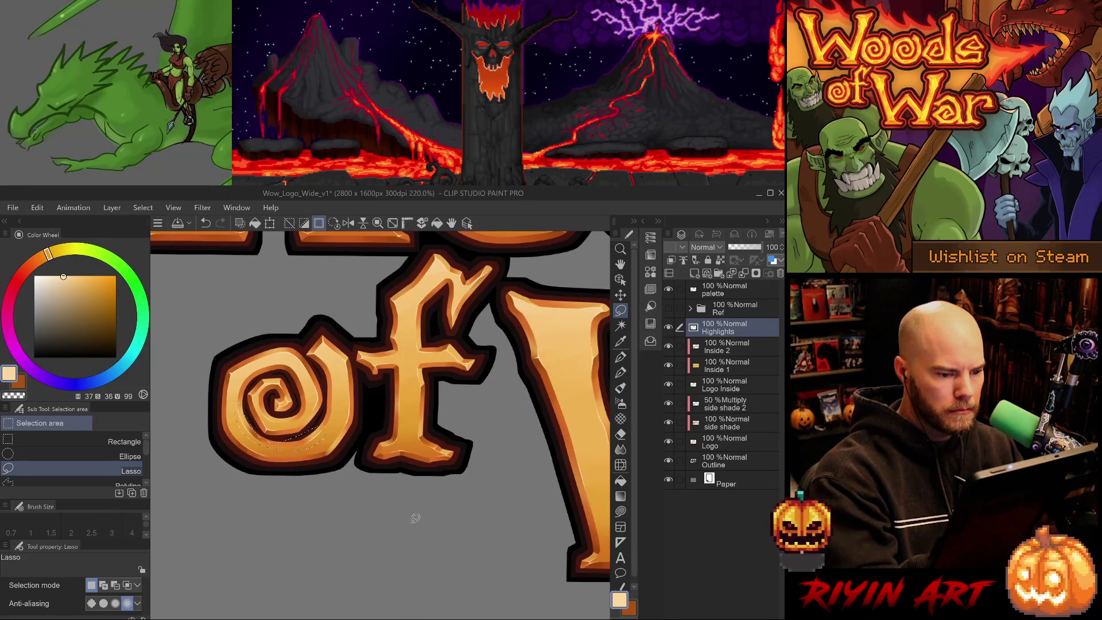
pyautogui.moveTo(396, 425)
pyautogui.mouseDown()
pyautogui.moveTo(409, 397)
pyautogui.moveTo(401, 375)
pyautogui.mouseUp()
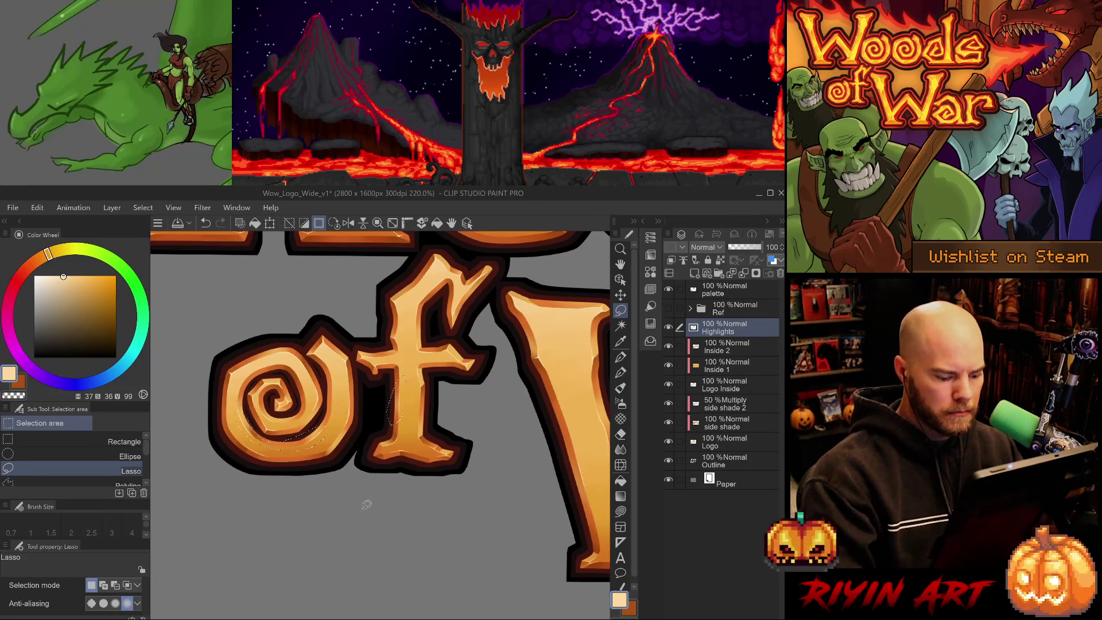
pyautogui.hotkey('ctrl', 'u')
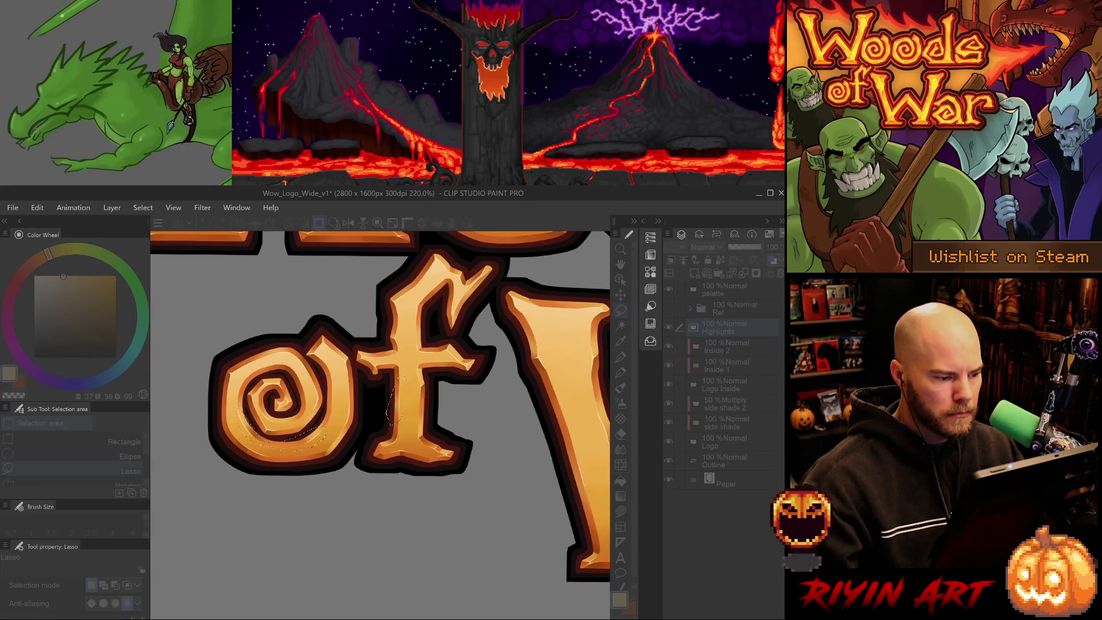
pyautogui.press('Return')
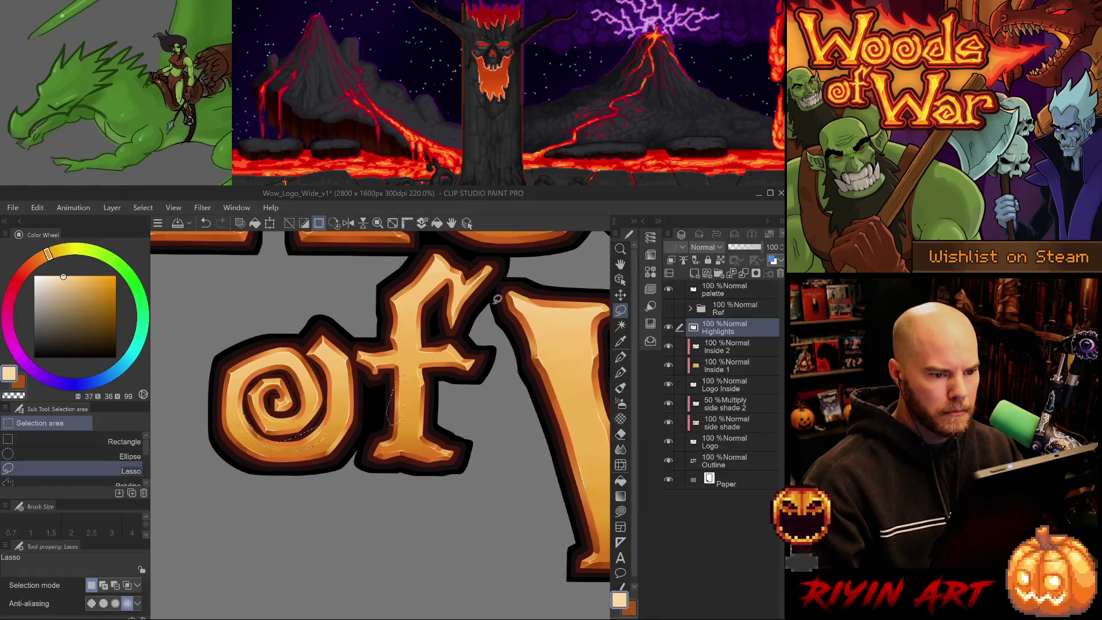
pyautogui.hotkey('ctrl', 'd')
pyautogui.scroll(-5, 370, 535)
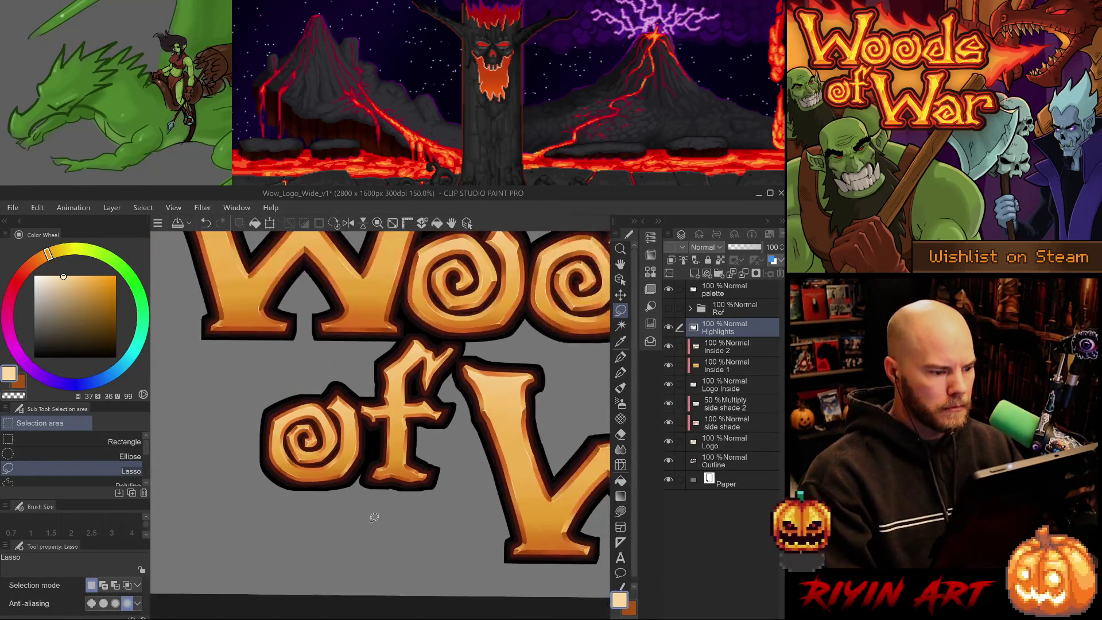
# Step: Save the logo file and select the whole canvas
pyautogui.scroll(2, 449, 421)
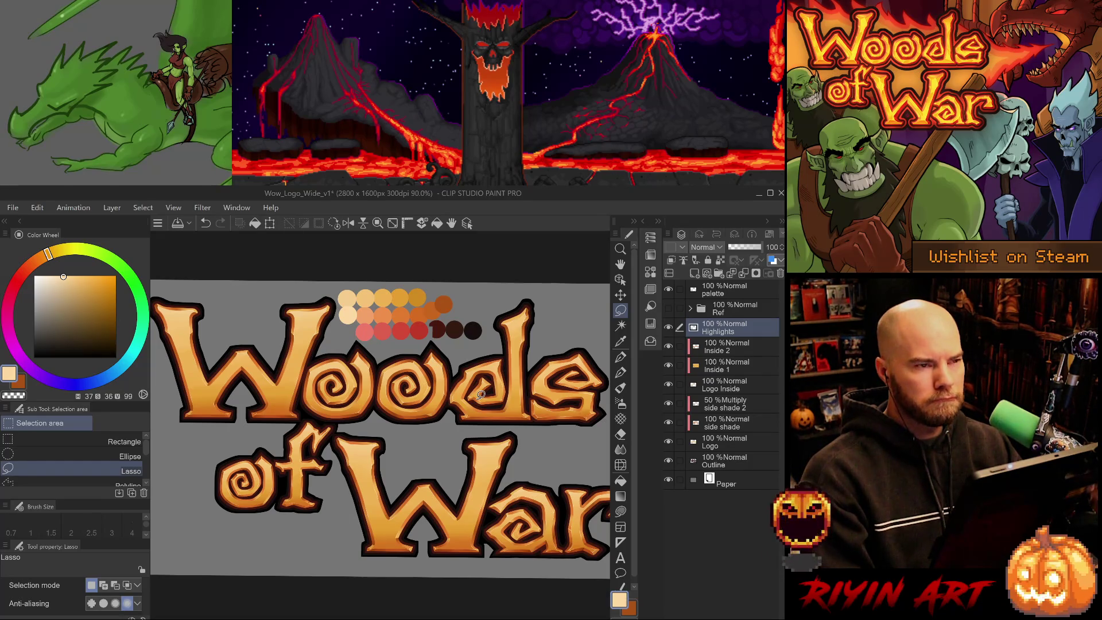
pyautogui.hotkey('ctrl', 's')
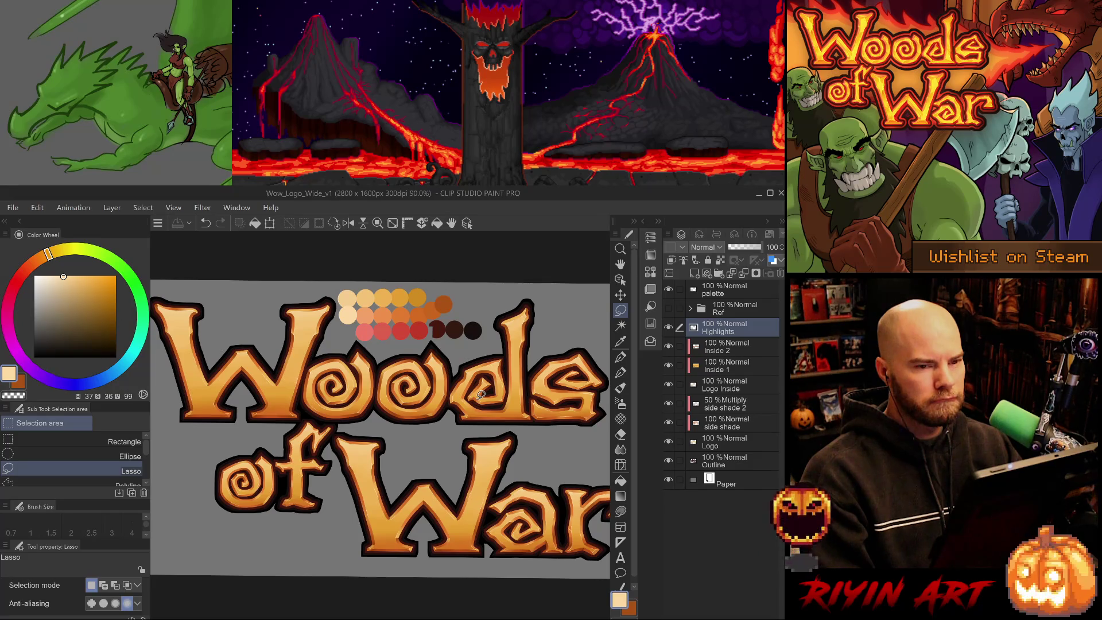
pyautogui.scroll(5, 481, 394)
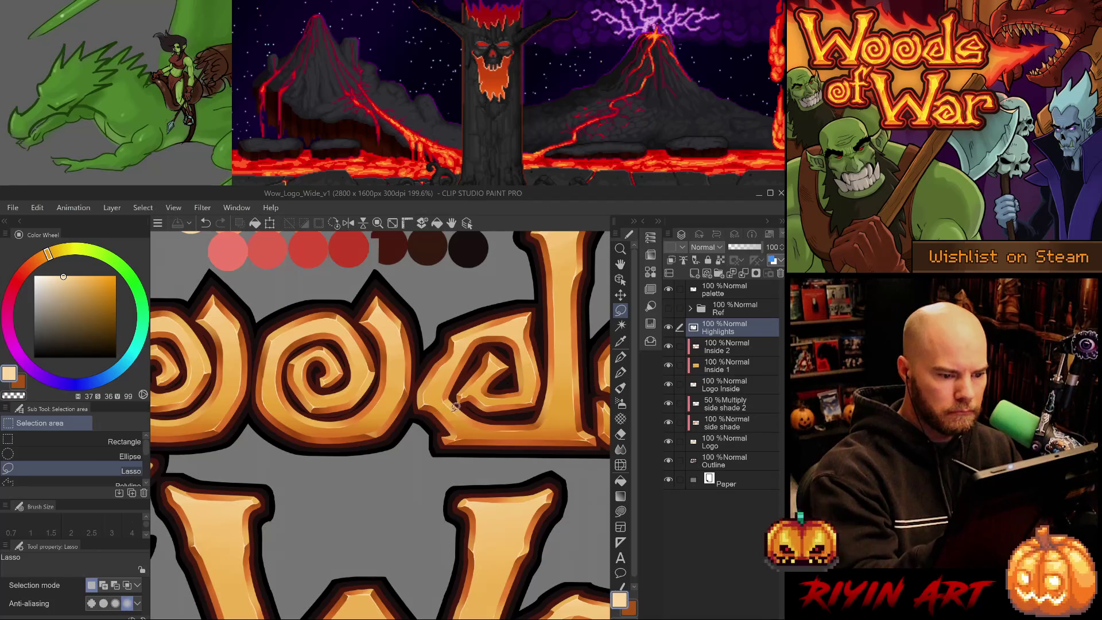
pyautogui.hotkey('ctrl', 'a')
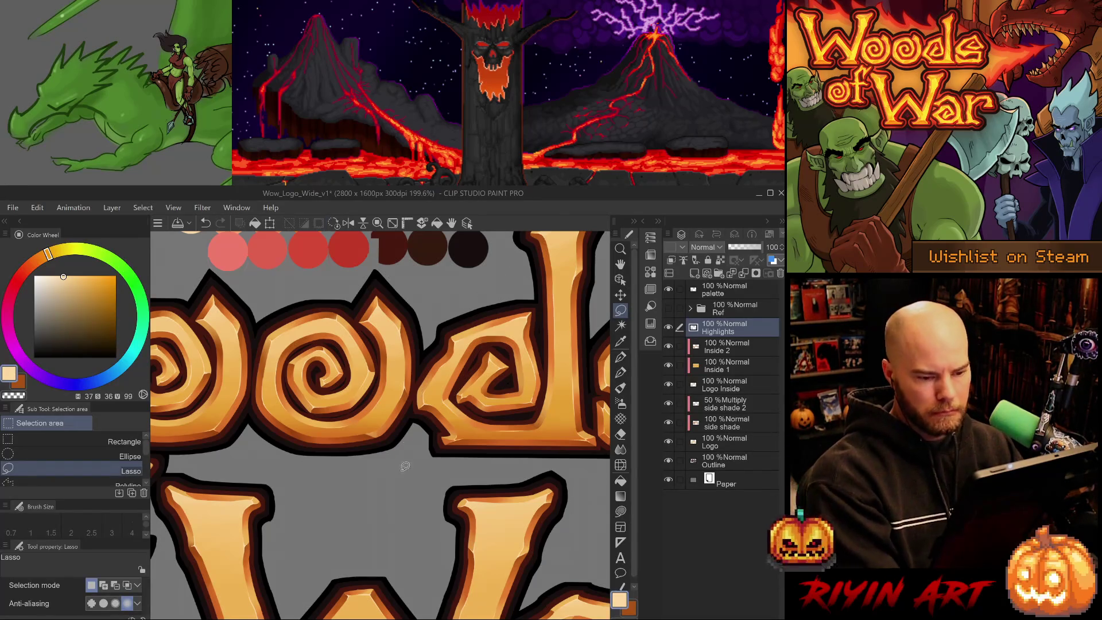
# Step: Lasso the left edge of the d, apply the adjustment, and clear the selection
pyautogui.scroll(-3, 409, 507)
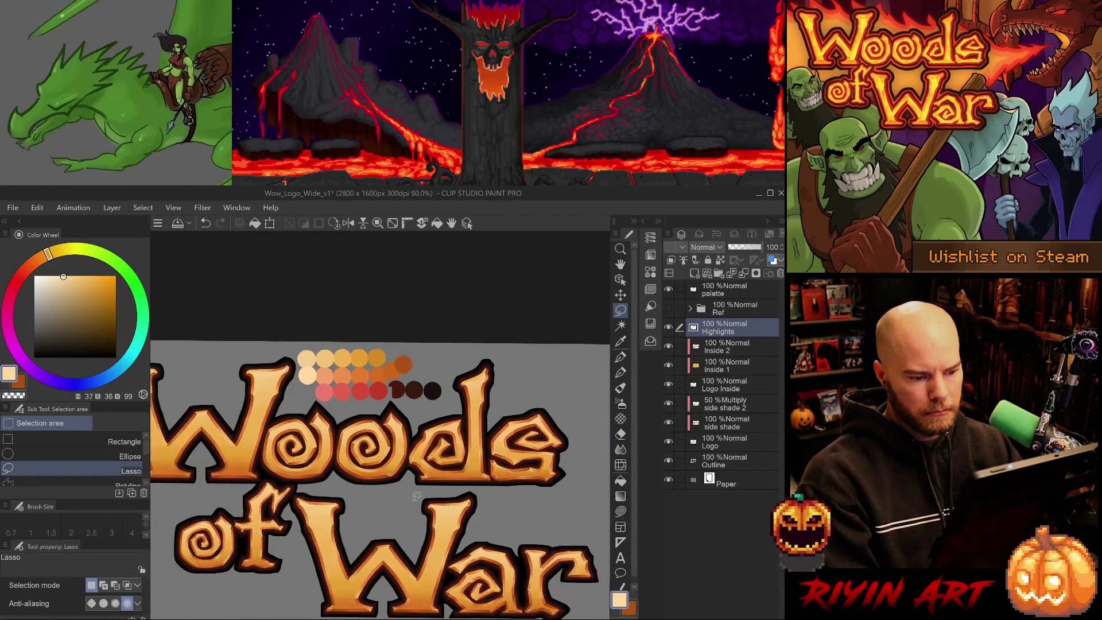
pyautogui.scroll(3, 431, 464)
pyautogui.moveTo(431, 441); pyautogui.dragTo(456, 429)
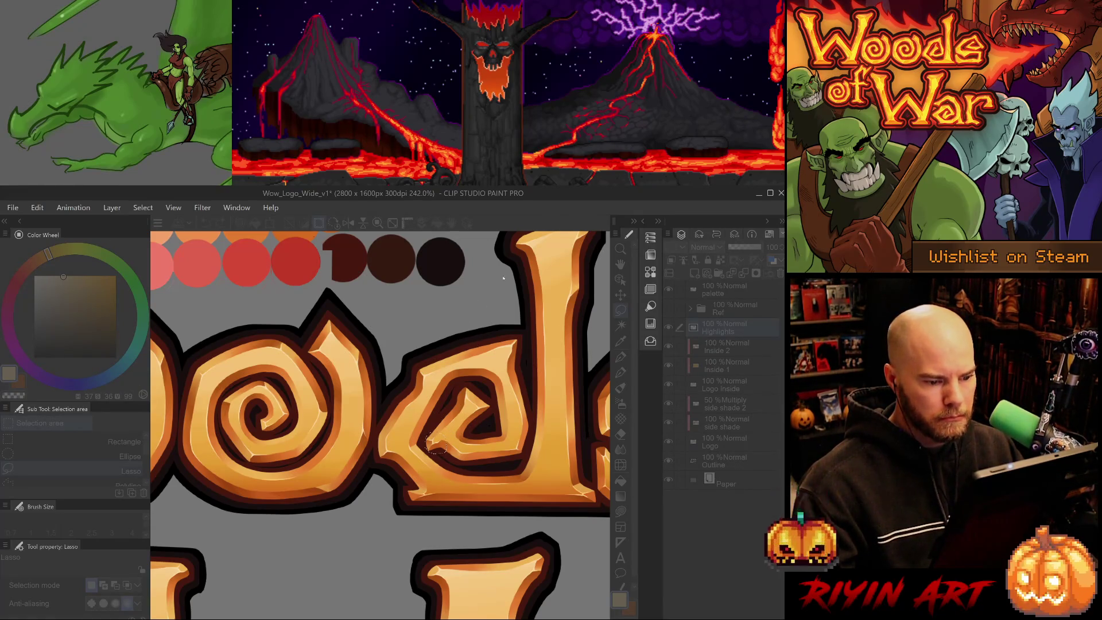
pyautogui.scroll(-1, 399, 533)
pyautogui.scroll(1, 389, 496)
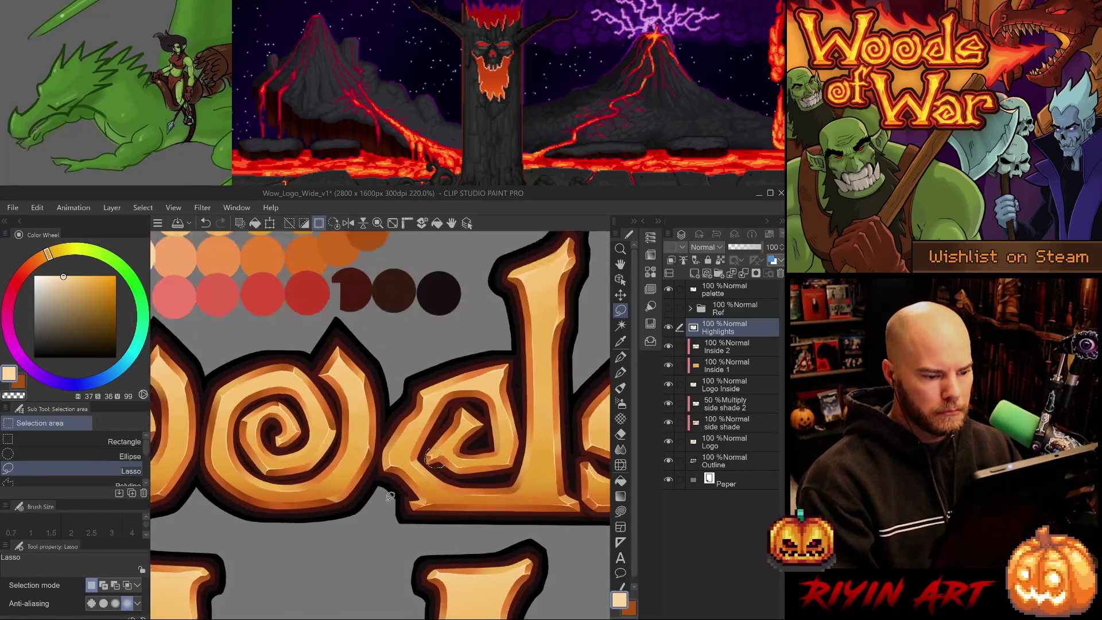
pyautogui.moveTo(389, 496)
pyautogui.mouseDown()
pyautogui.moveTo(408, 475)
pyautogui.moveTo(399, 439)
pyautogui.moveTo(389, 492)
pyautogui.mouseUp()
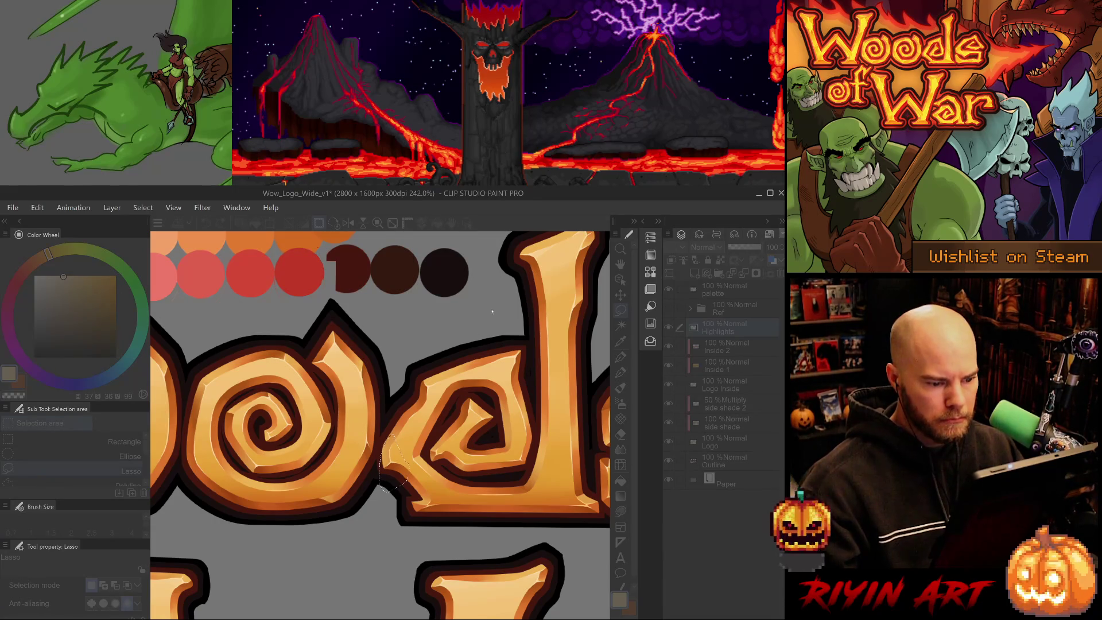
pyautogui.click(518, 270)
pyautogui.click(392, 485)
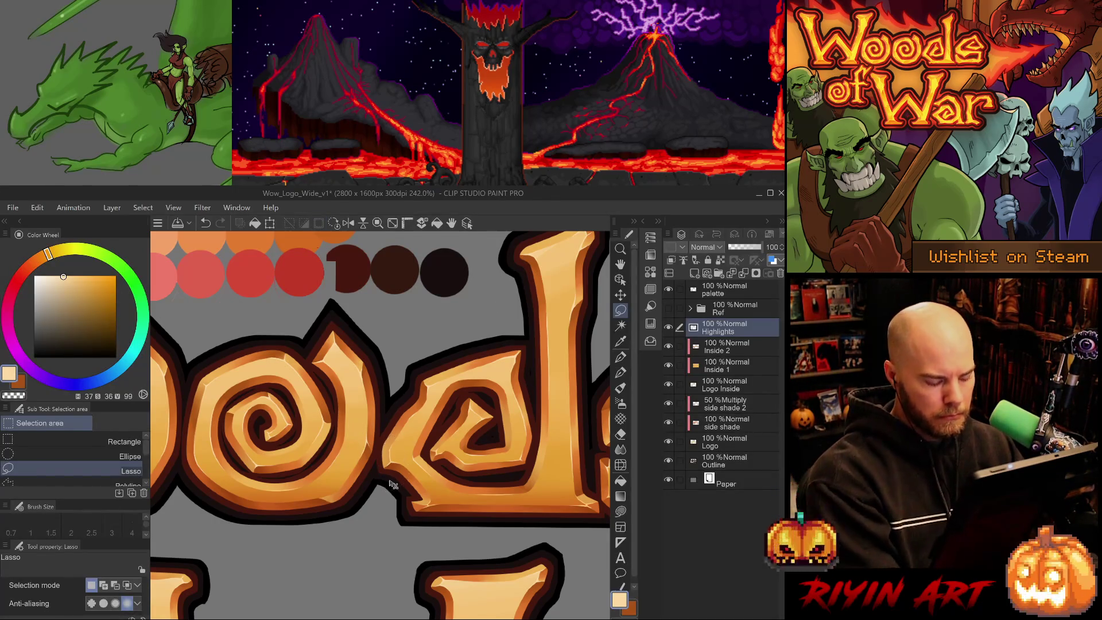
pyautogui.scroll(-5, 381, 503)
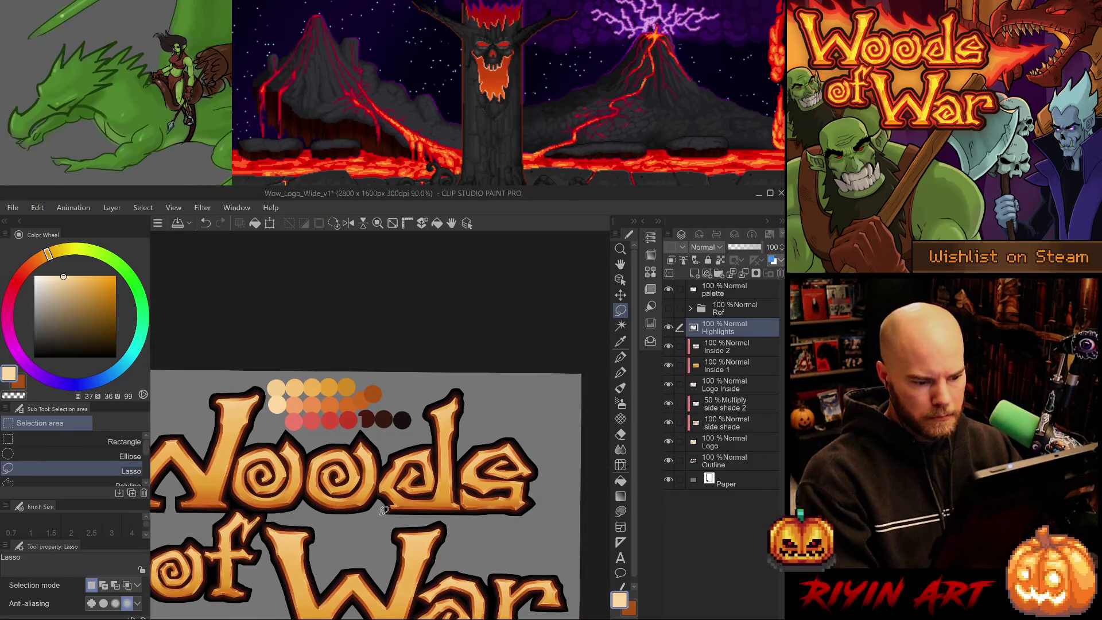
pyautogui.scroll(6, 442, 510)
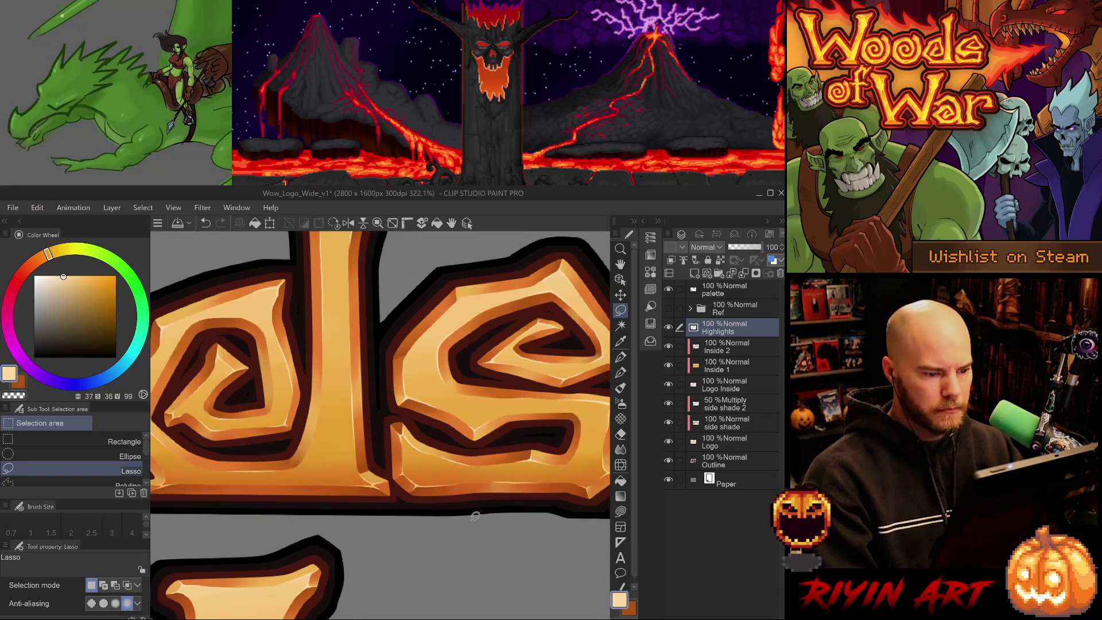
# Step: Undo the last change, then lasso a strip along the s's bottom and apply a tonal correction
pyautogui.hotkey('ctrl', 'z')
pyautogui.moveTo(529, 472)
pyautogui.mouseDown()
pyautogui.moveTo(581, 454)
pyautogui.moveTo(519, 441)
pyautogui.moveTo(468, 450)
pyautogui.moveTo(413, 422)
pyautogui.mouseUp()
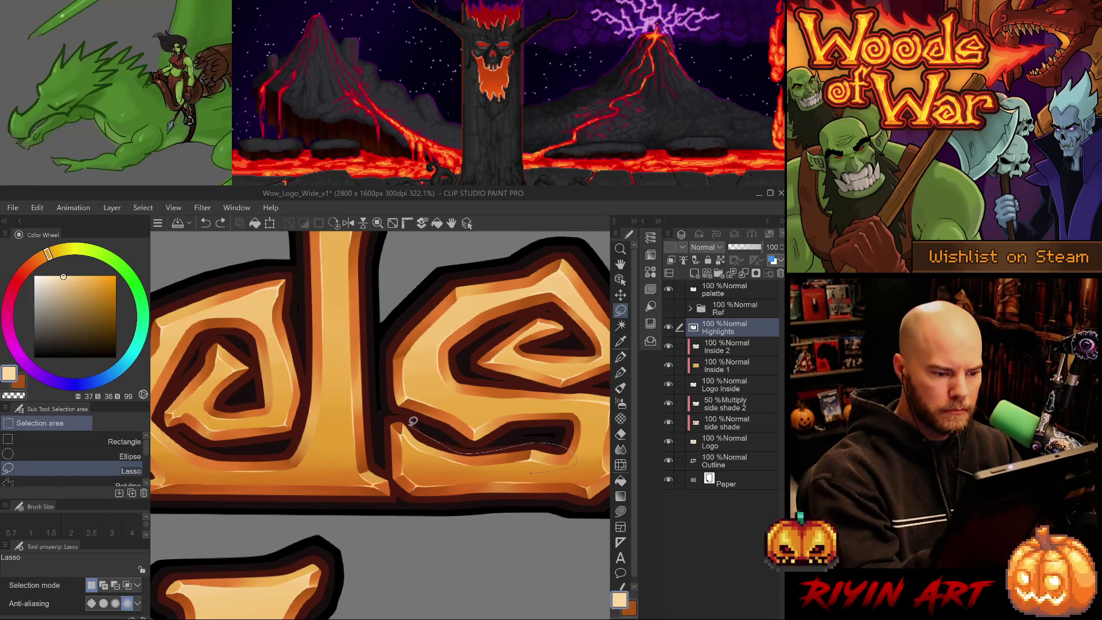
pyautogui.moveTo(531, 463); pyautogui.dragTo(538, 473)
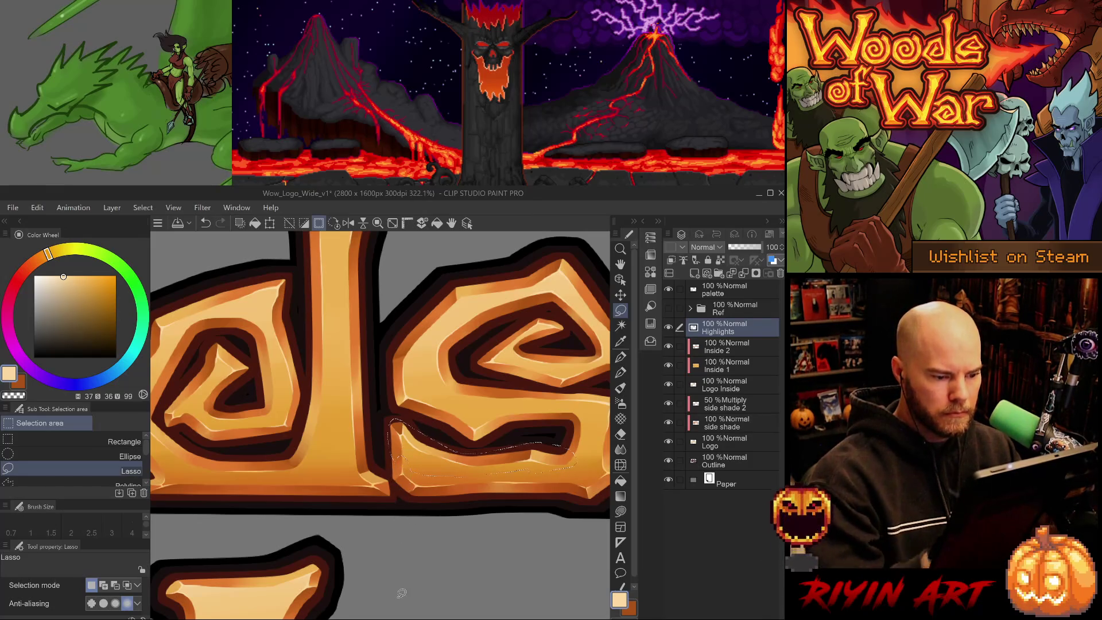
pyautogui.hotkey('ctrl', 'u')
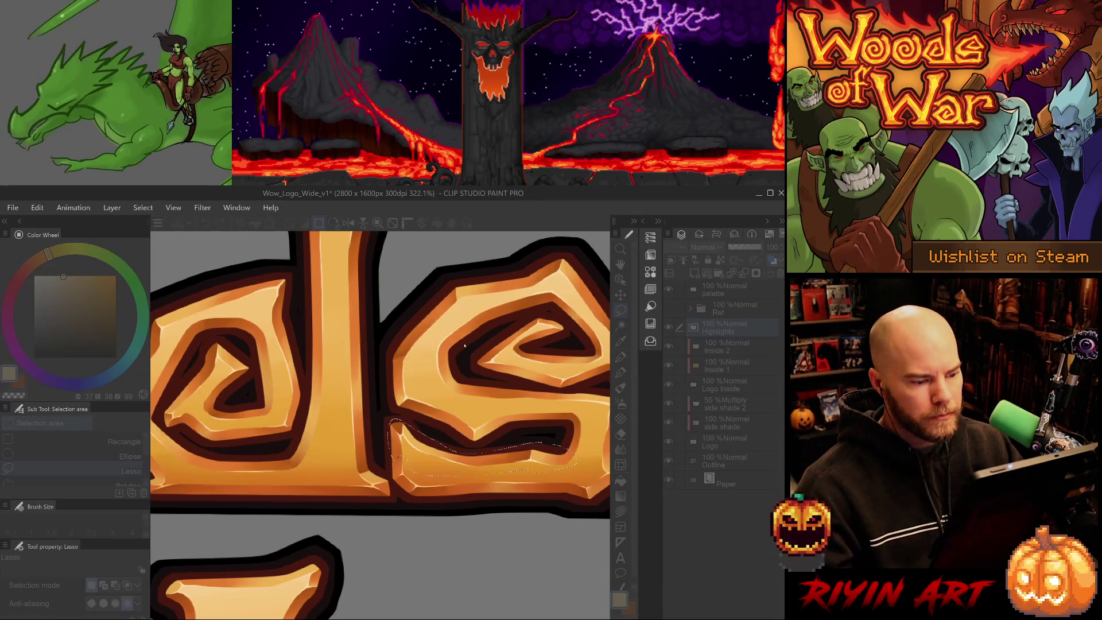
pyautogui.press('Return')
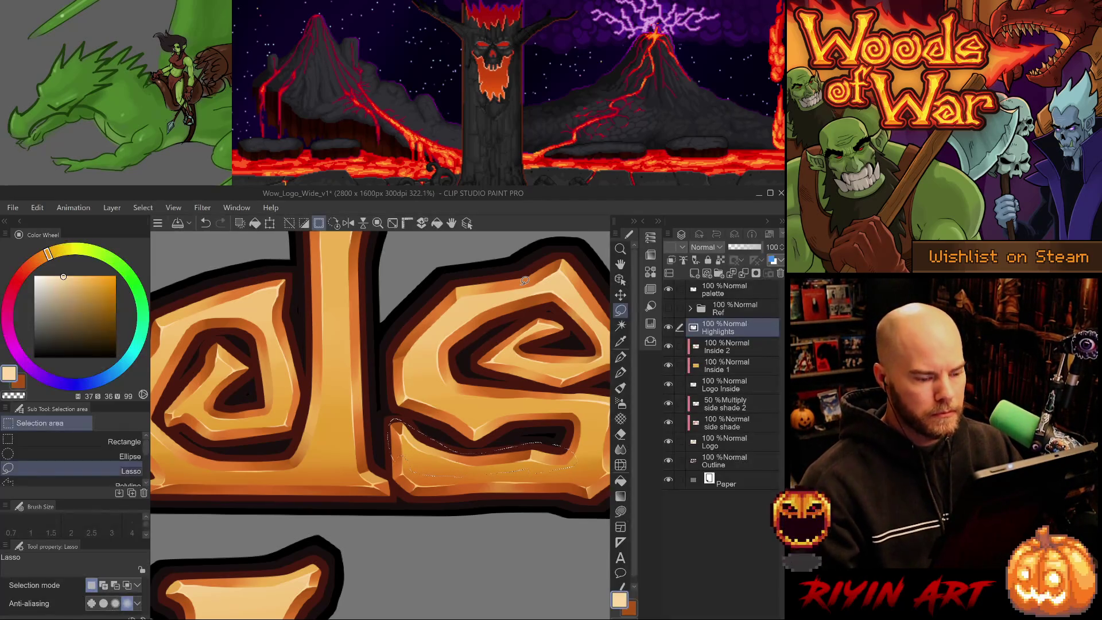
pyautogui.scroll(-6, 445, 387)
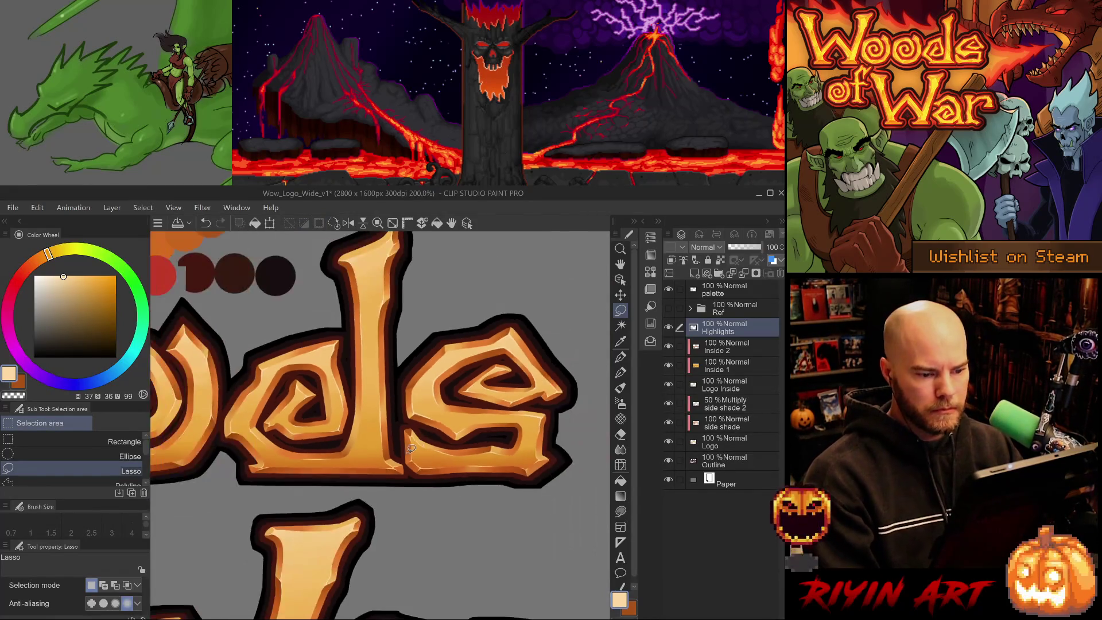
pyautogui.moveTo(443, 422); pyautogui.dragTo(391, 439)
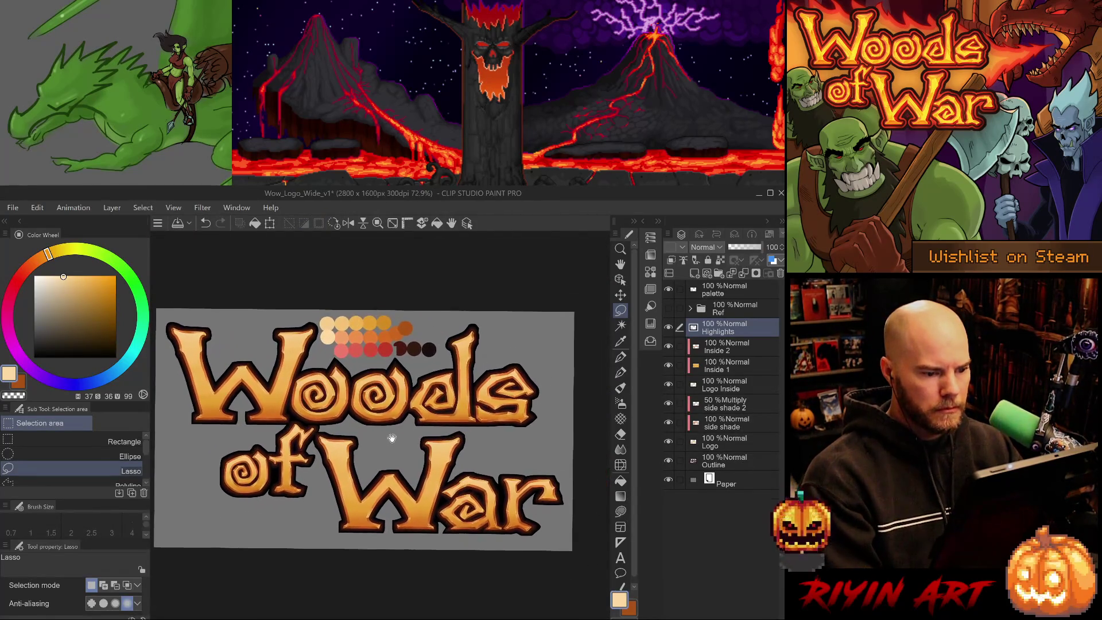
# Step: Hide the palette swatches layer, save the logo, and hide all side panels
pyautogui.click(668, 289)
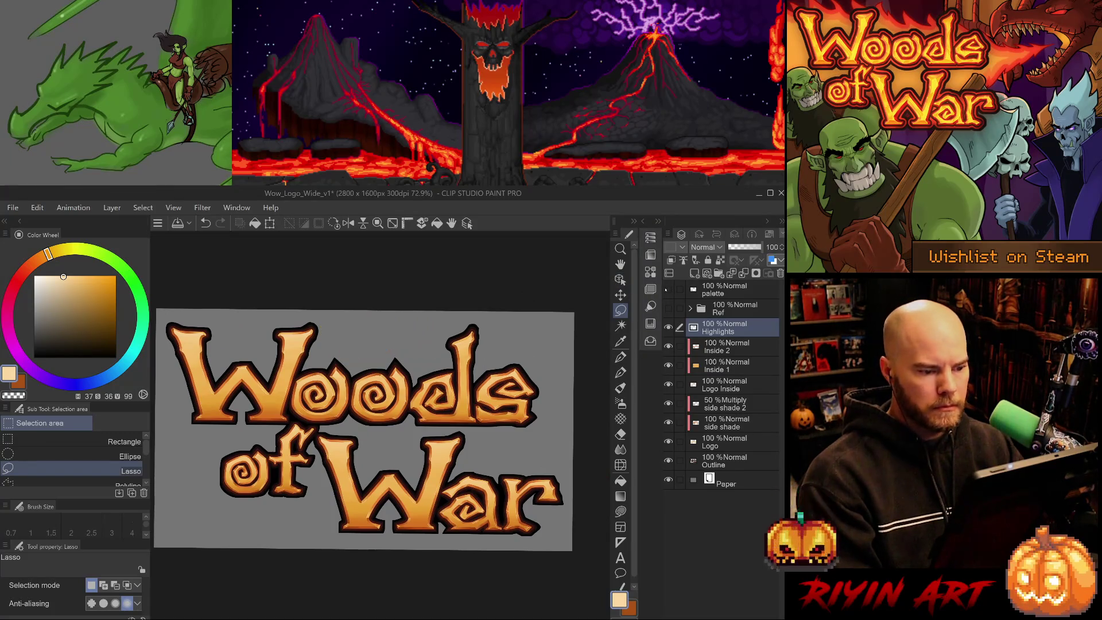
pyautogui.hotkey('ctrl', 's')
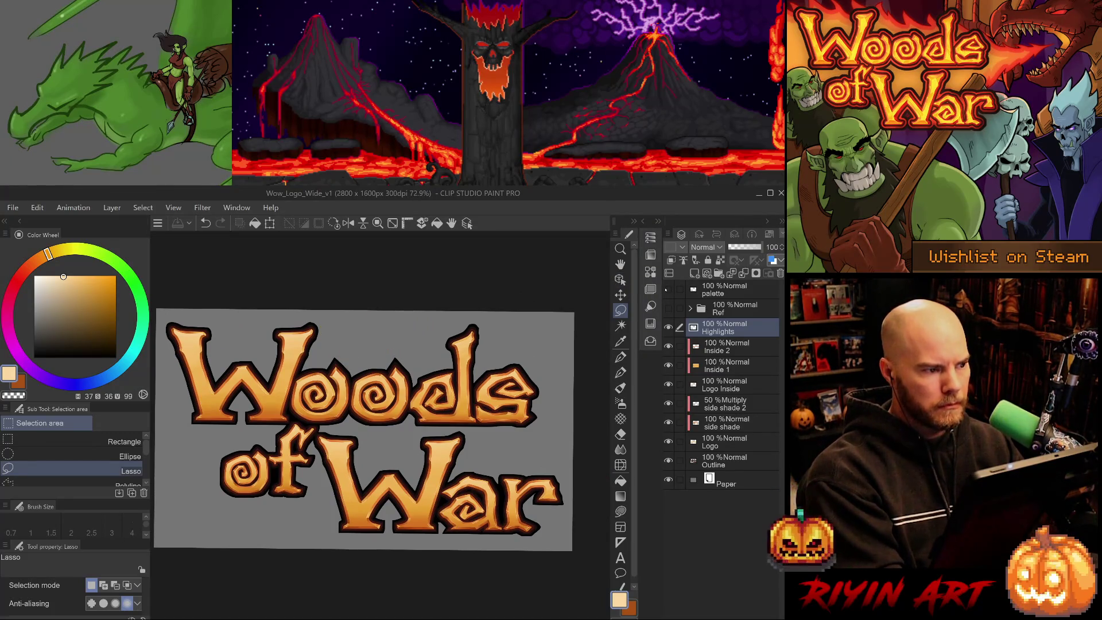
pyautogui.press('Tab')
# Step: Zoom and pan the wide canvas to frame the full Woods of War logo
pyautogui.scroll(4, 365, 411)
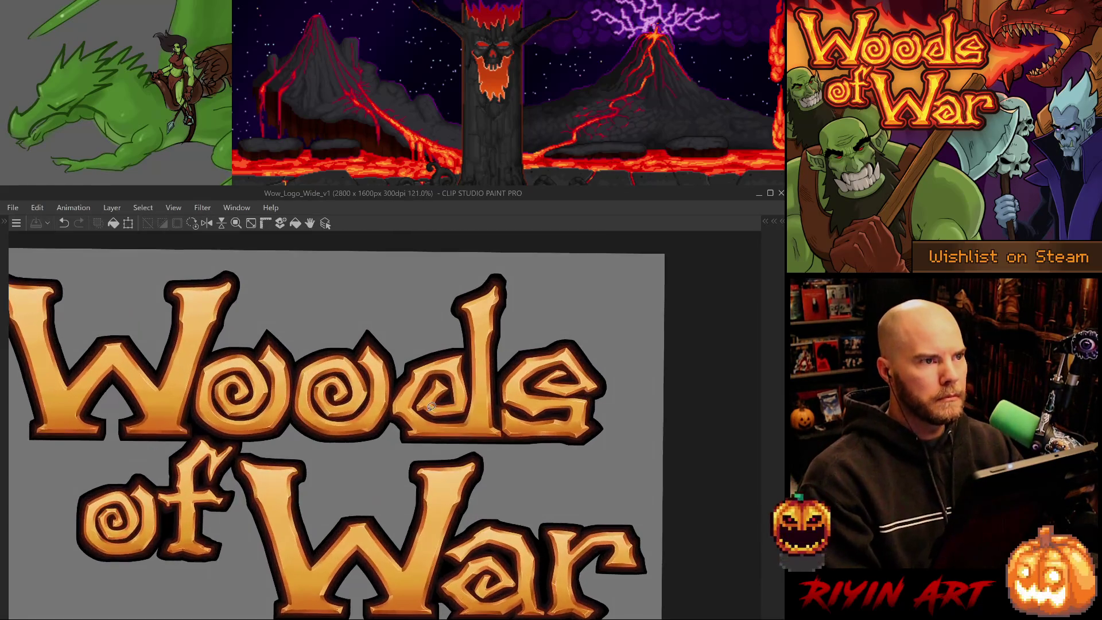
pyautogui.moveTo(365, 411); pyautogui.dragTo(428, 373)
pyautogui.moveTo(419, 436)
pyautogui.mouseDown()
pyautogui.moveTo(408, 445)
pyautogui.moveTo(428, 450)
pyautogui.mouseUp()
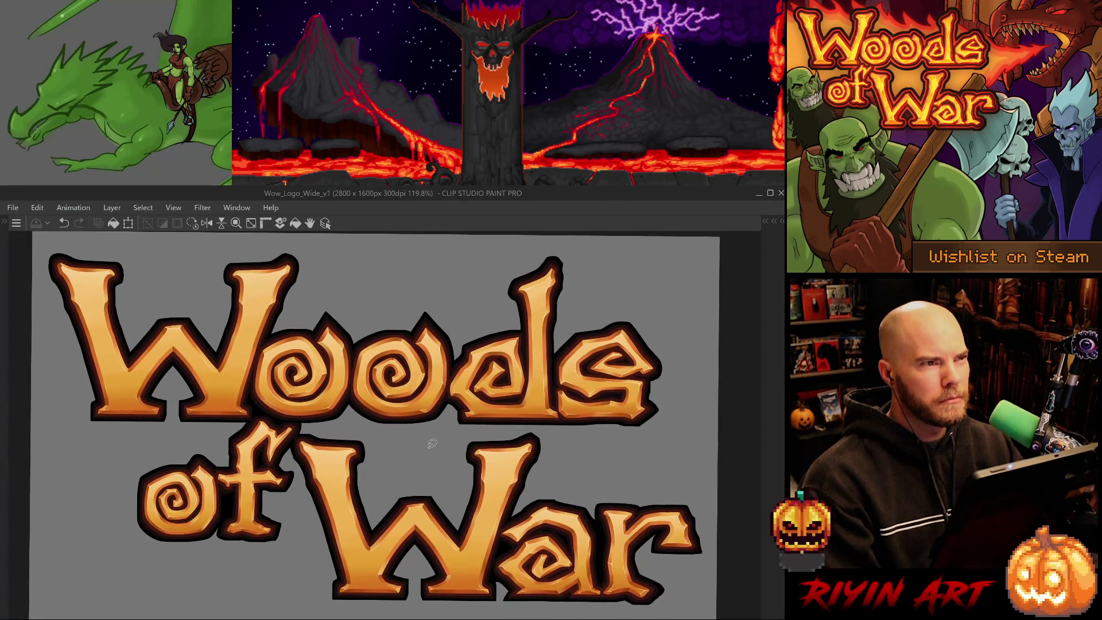
pyautogui.scroll(1, 432, 443)
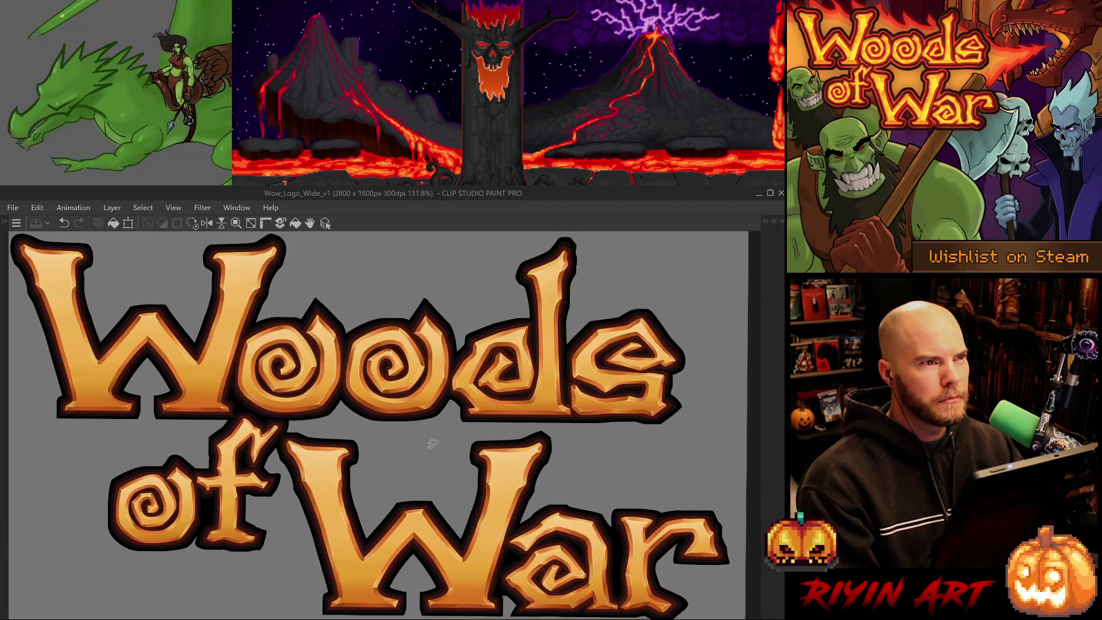
pyautogui.moveTo(435, 443); pyautogui.dragTo(451, 444)
pyautogui.scroll(-1, 442, 437)
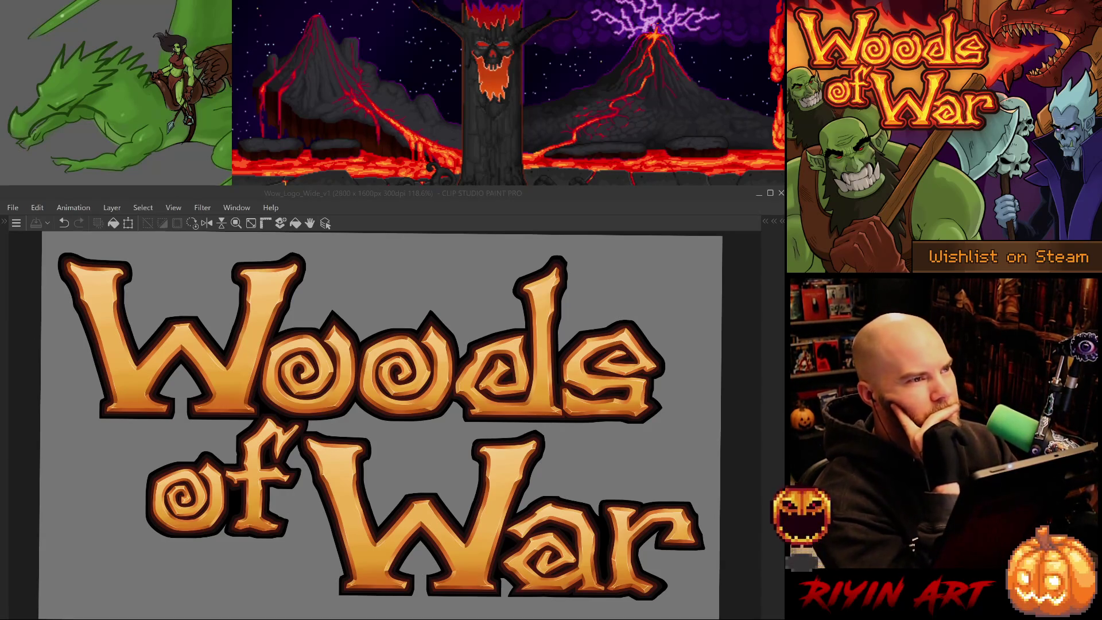
pyautogui.hotkey('alt', 'Tab')
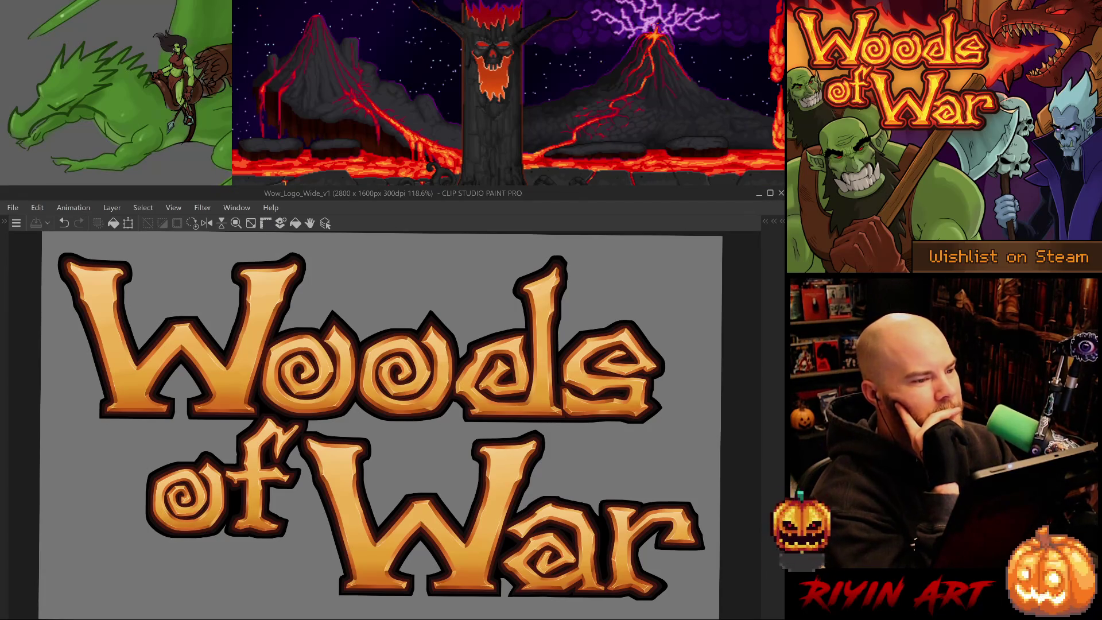